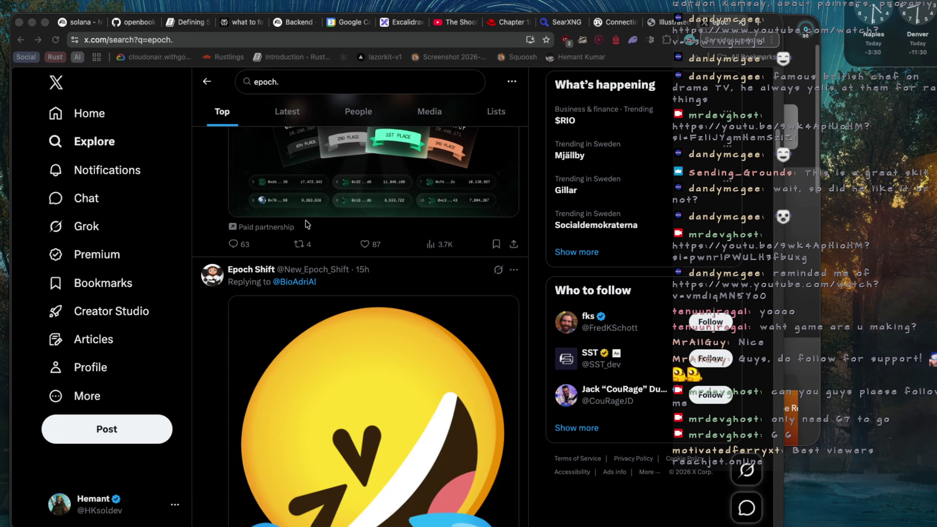
# Scroll further down the X results for epoch and open a new blank tab
pyautogui.scroll(-1, 307, 225)
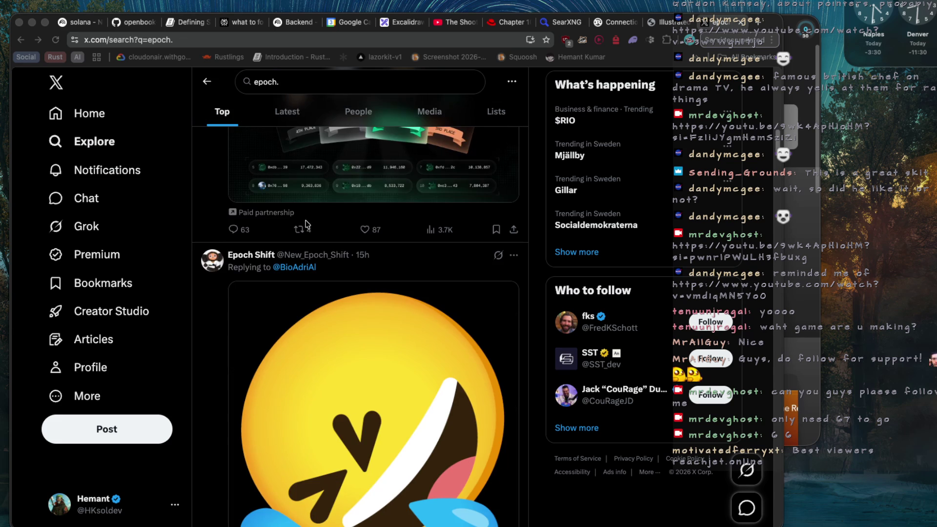
pyautogui.scroll(-10, 417, 214)
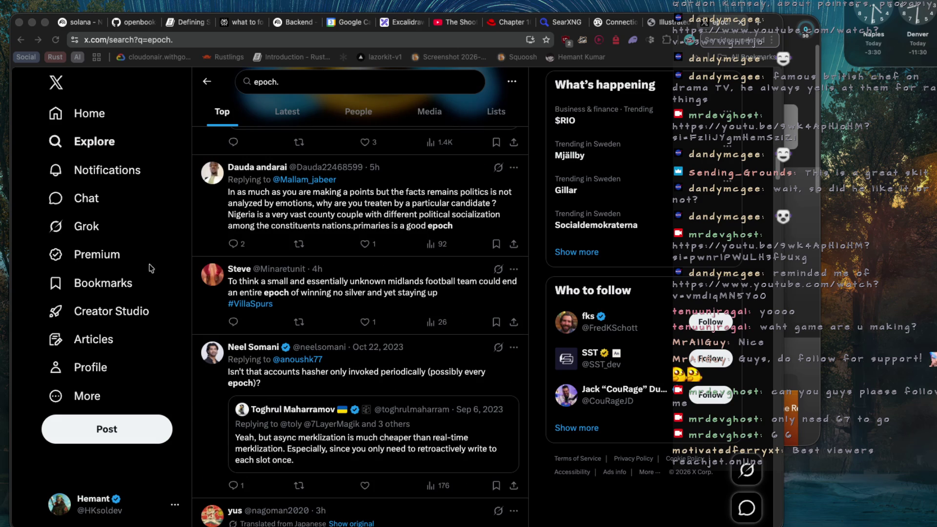
pyautogui.click(755, 24)
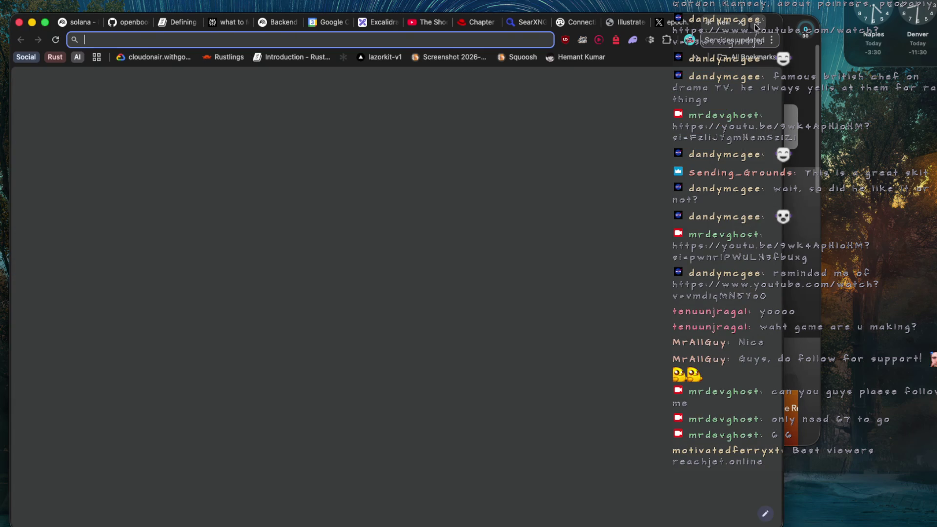
# Search Ghost Search for arcium in the new tab, then return to the X epoch results
pyautogui.write('arcium')
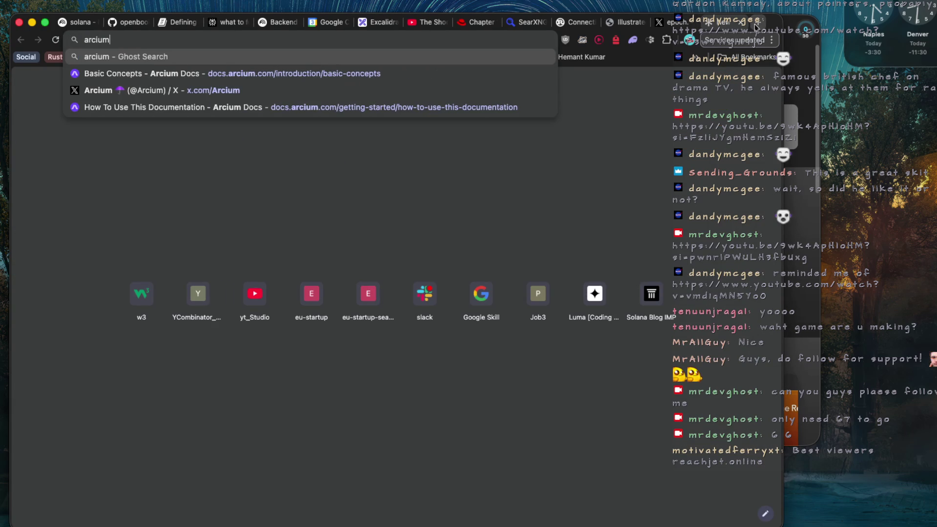
pyautogui.press('Return')
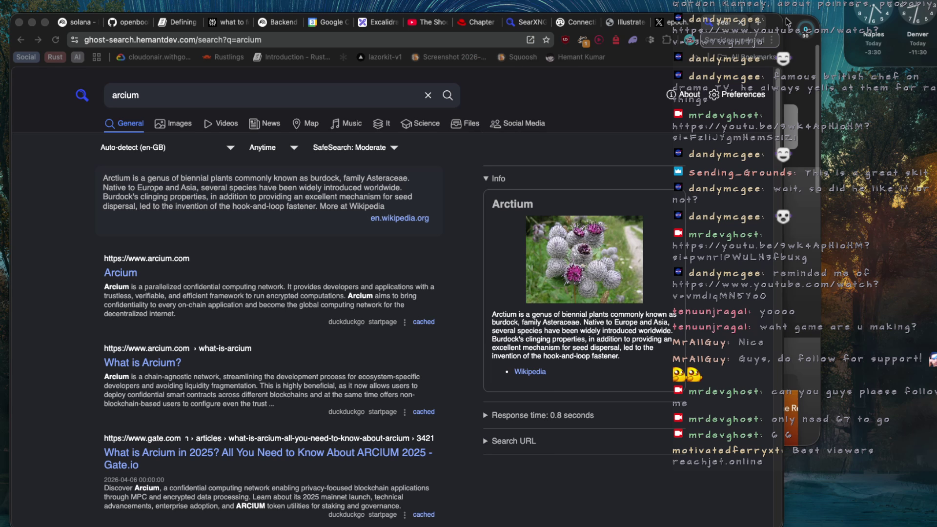
pyautogui.click(665, 22)
pyautogui.scroll(-10, 310, 151)
pyautogui.scroll(1, 311, 150)
pyautogui.scroll(7, 311, 151)
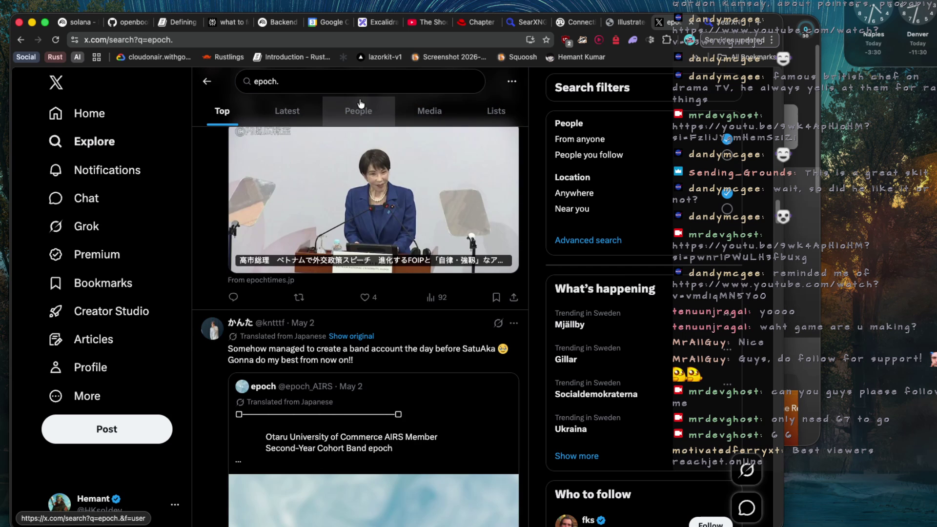
# Browse the epoch search results, then go back to X's Explore page
pyautogui.scroll(-10, 439, 244)
pyautogui.scroll(3, 495, 274)
pyautogui.scroll(-10, 494, 275)
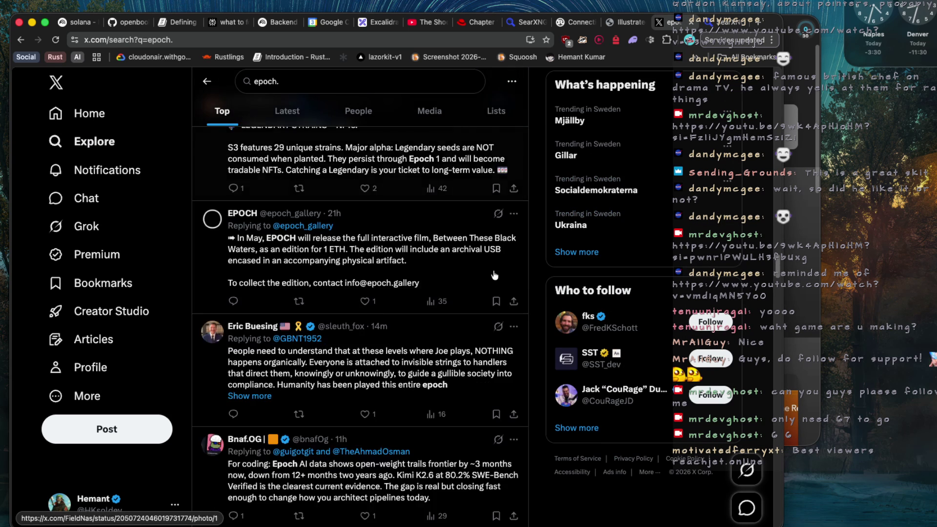
pyautogui.scroll(-4, 495, 274)
pyautogui.scroll(-10, 494, 275)
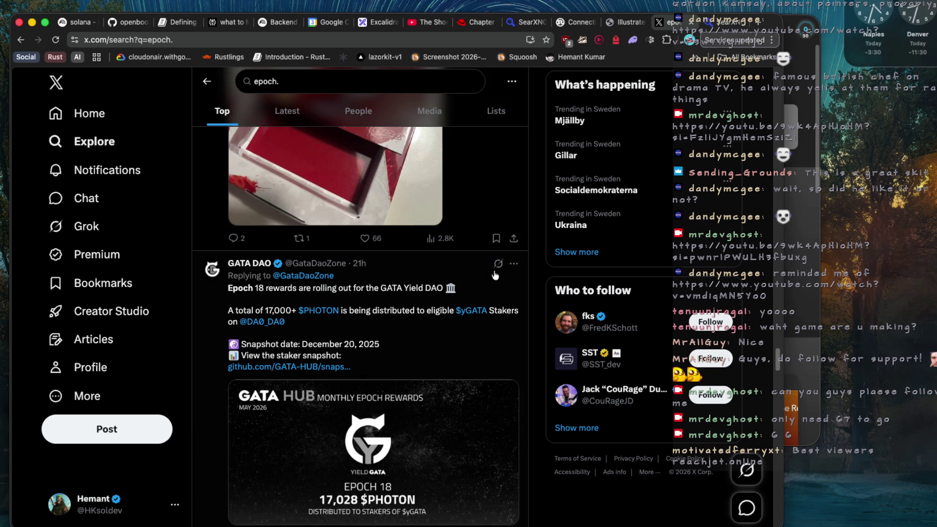
pyautogui.scroll(20, 330, 119)
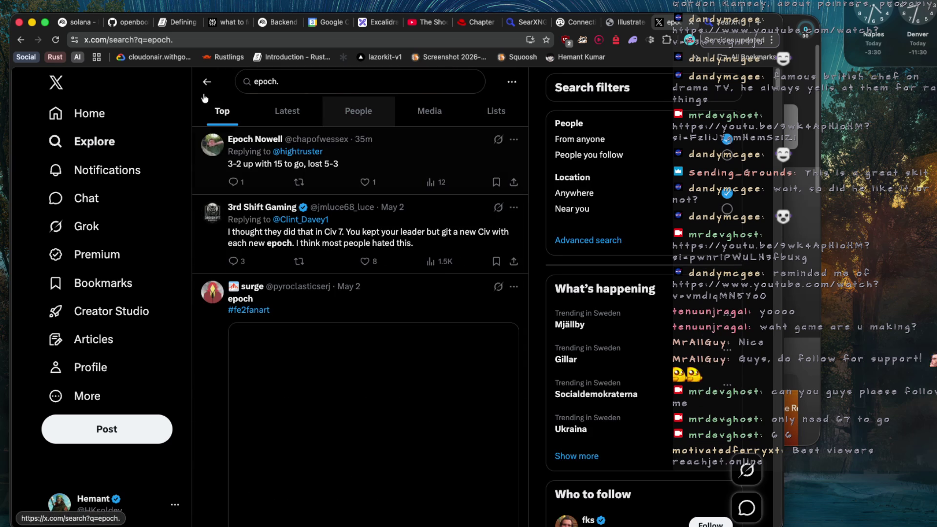
pyautogui.click(207, 82)
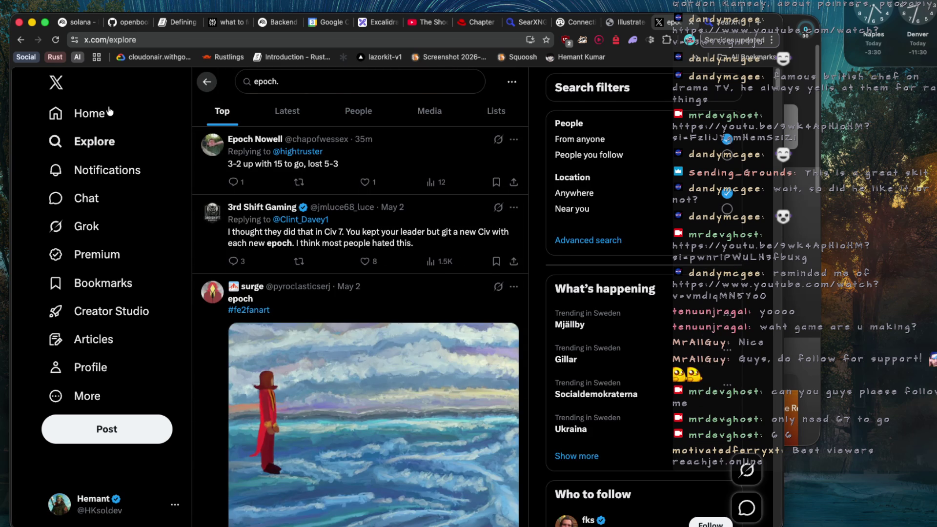
# Switch to X's Home feed with the Following timeline
pyautogui.click(139, 125)
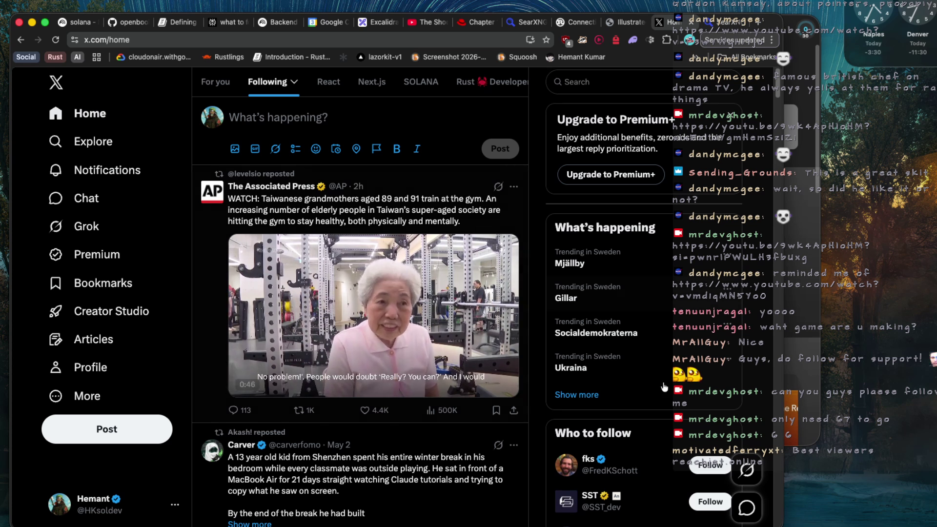
# Copy the link to the AP gym video post and launch WezTerm via Raycast
pyautogui.click(514, 410)
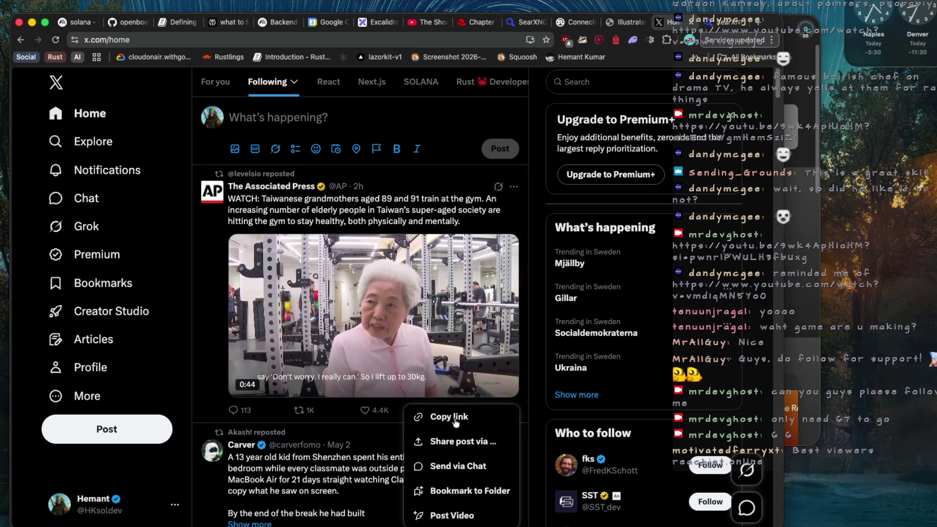
pyautogui.click(451, 416)
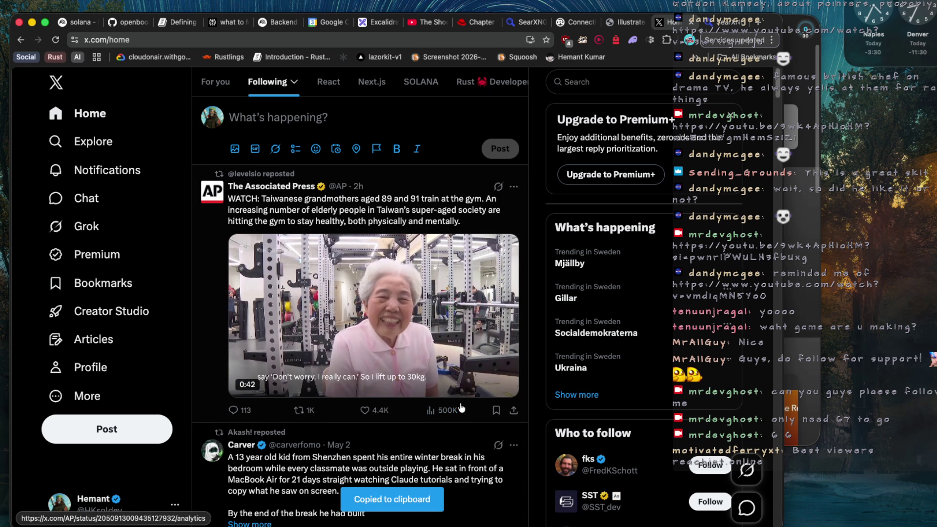
pyautogui.press('super+space')
pyautogui.write('w')
pyautogui.press('Return')
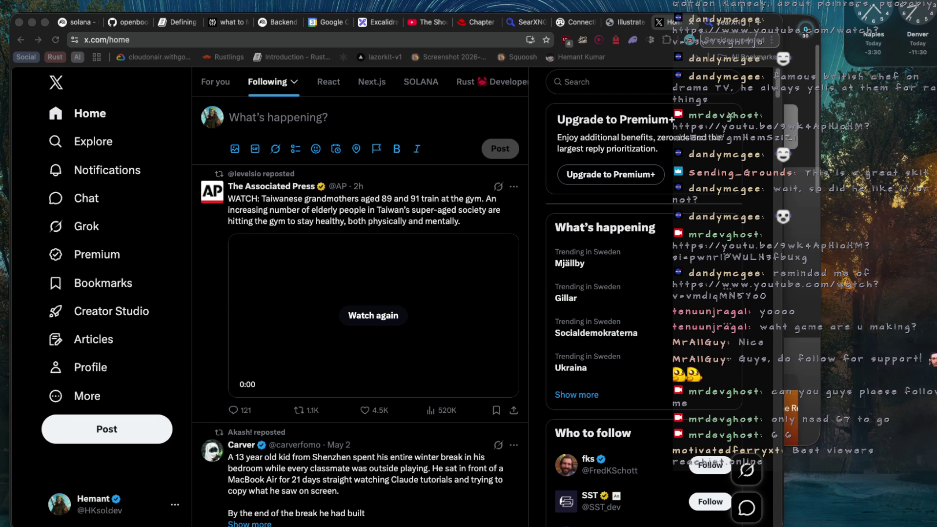
# Pause the isometric drawing video and scroll down to the 'engineers before vs after agents' post
pyautogui.scroll(-8, 310, 253)
pyautogui.scroll(-5, 309, 253)
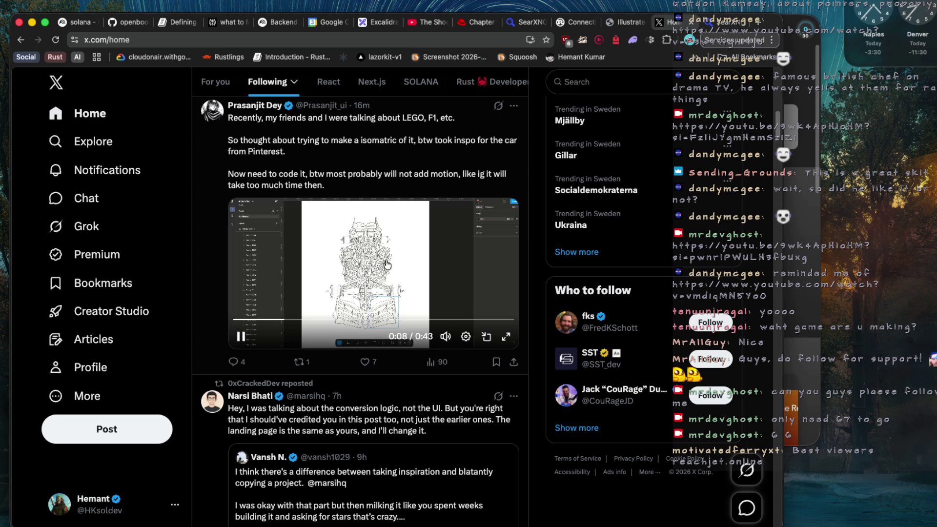
pyautogui.click(423, 270)
pyautogui.scroll(-7, 423, 270)
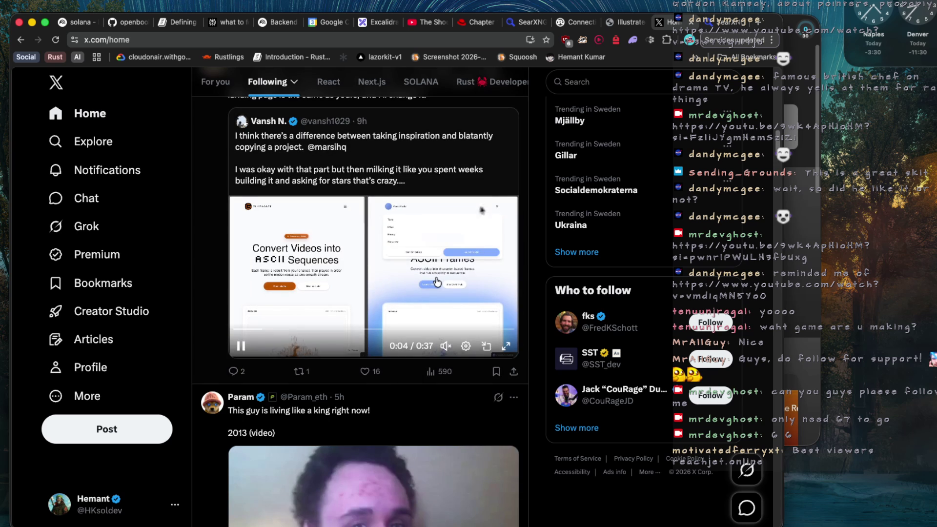
pyautogui.scroll(-1, 438, 282)
pyautogui.scroll(-6, 437, 282)
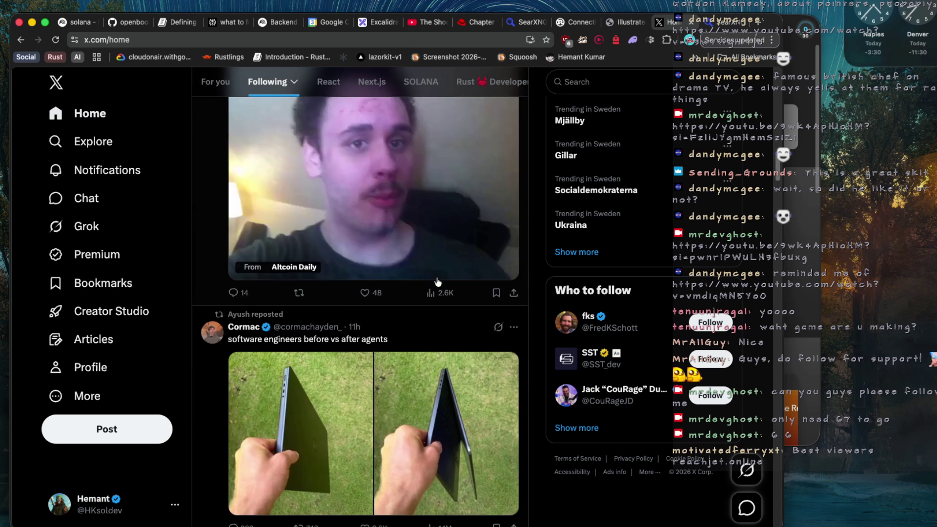
pyautogui.scroll(-3, 438, 282)
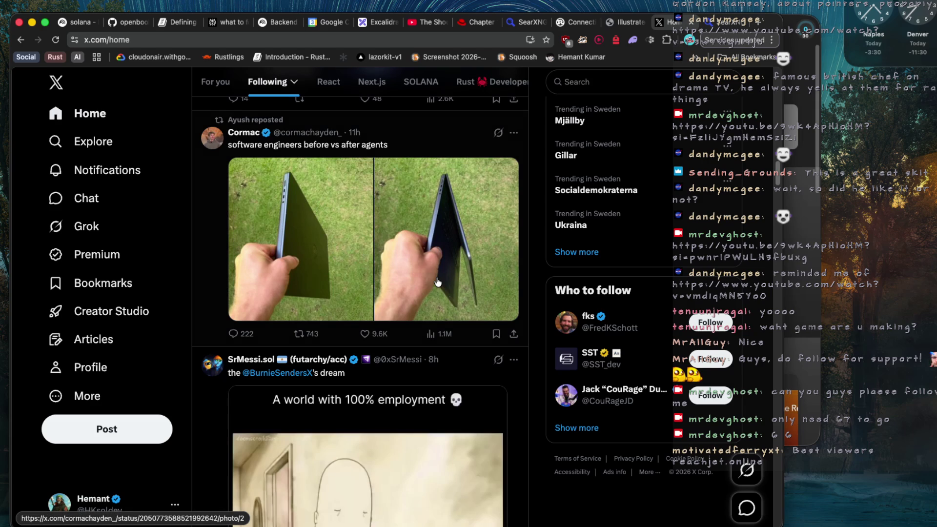
pyautogui.scroll(-2, 438, 283)
pyautogui.scroll(-2, 438, 282)
pyautogui.scroll(-3, 437, 282)
pyautogui.scroll(-2, 437, 282)
pyautogui.scroll(-1, 437, 282)
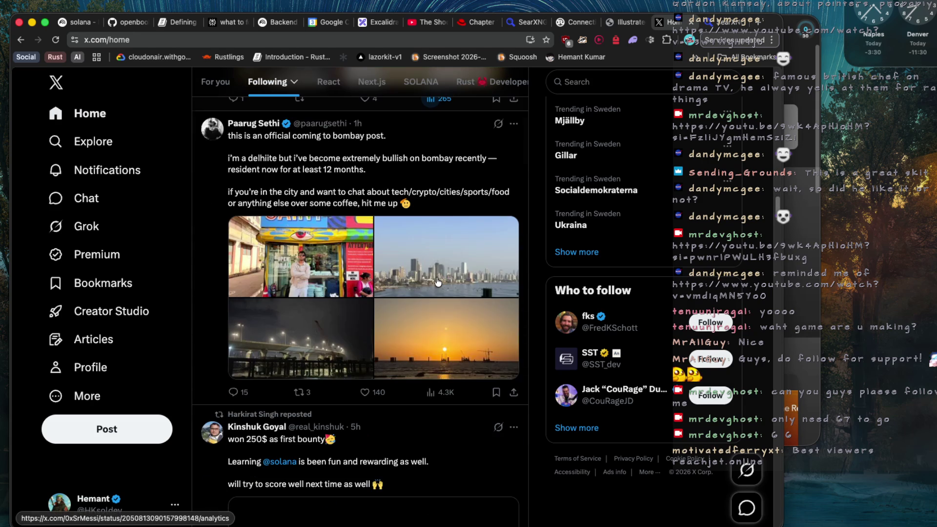
pyautogui.click(367, 246)
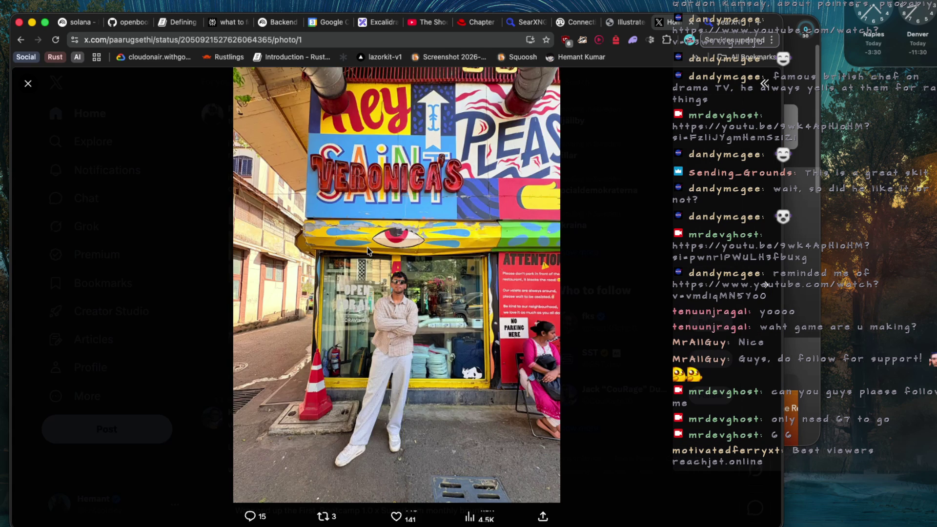
pyautogui.click(27, 84)
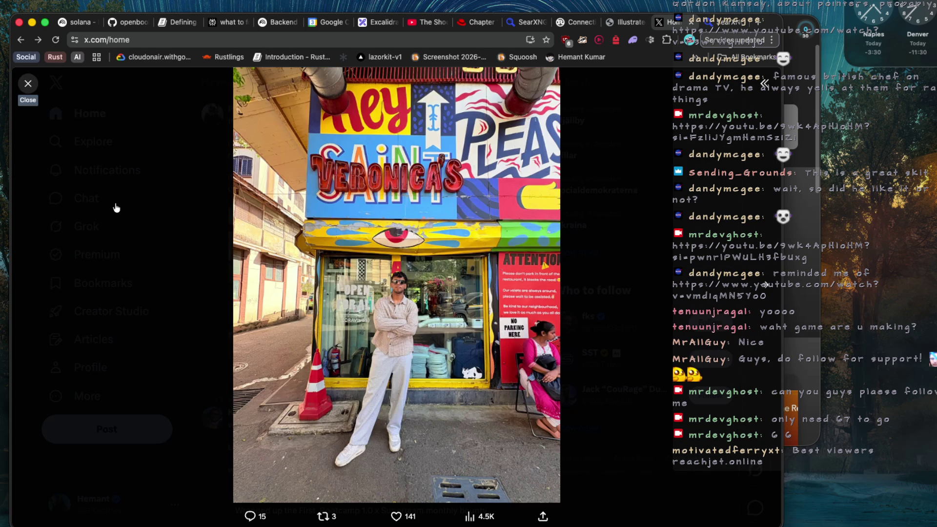
pyautogui.scroll(-15, 323, 215)
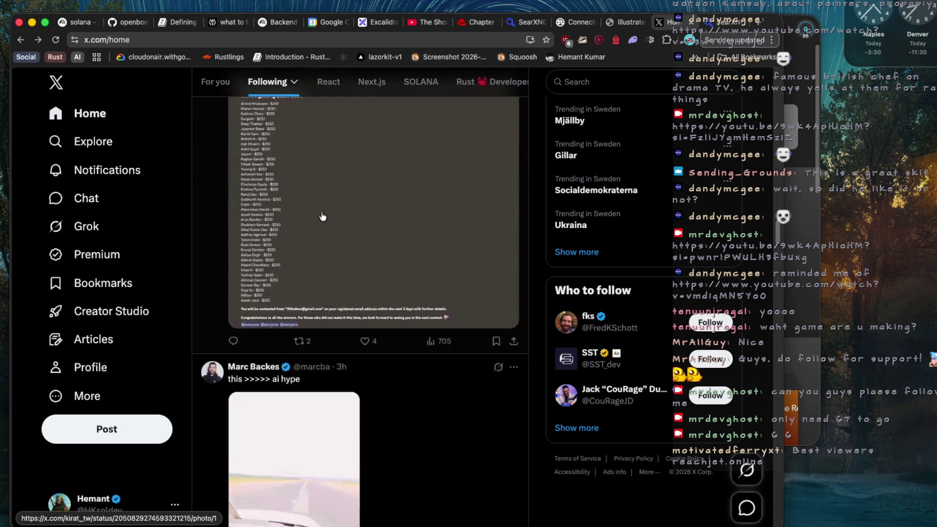
pyautogui.scroll(5, 301, 214)
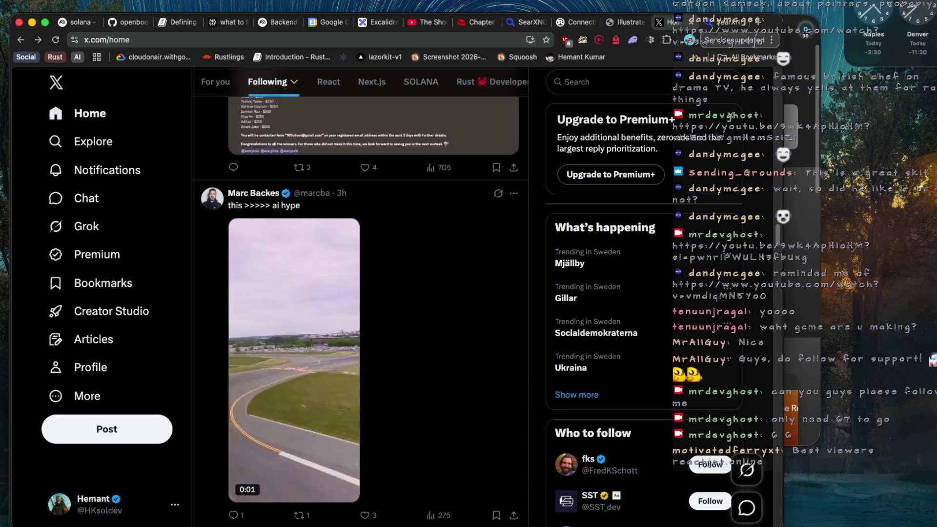
pyautogui.scroll(-9, 381, 202)
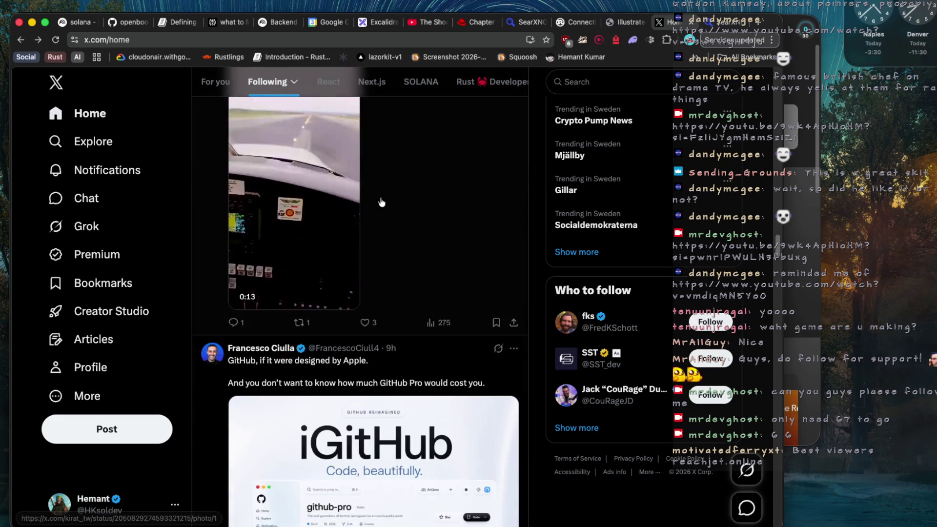
pyautogui.scroll(-15, 381, 202)
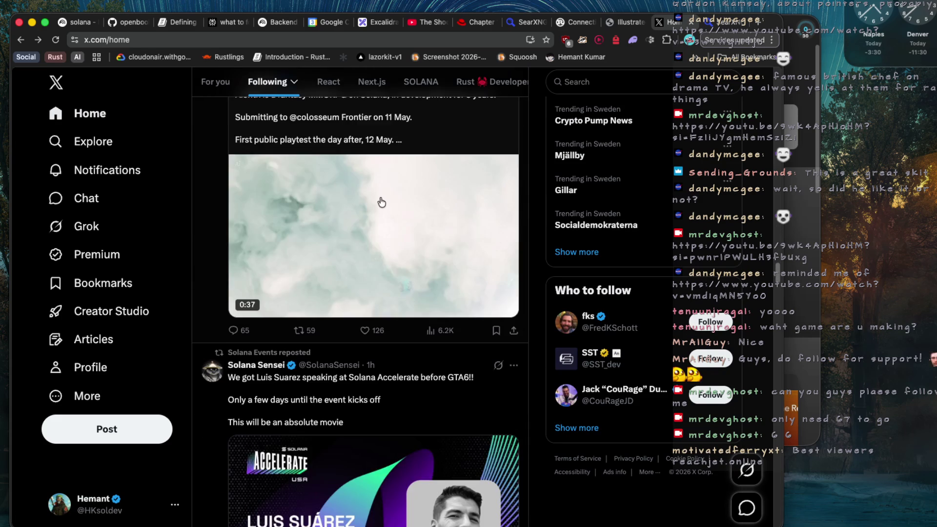
pyautogui.scroll(-3, 382, 202)
pyautogui.scroll(-4, 382, 202)
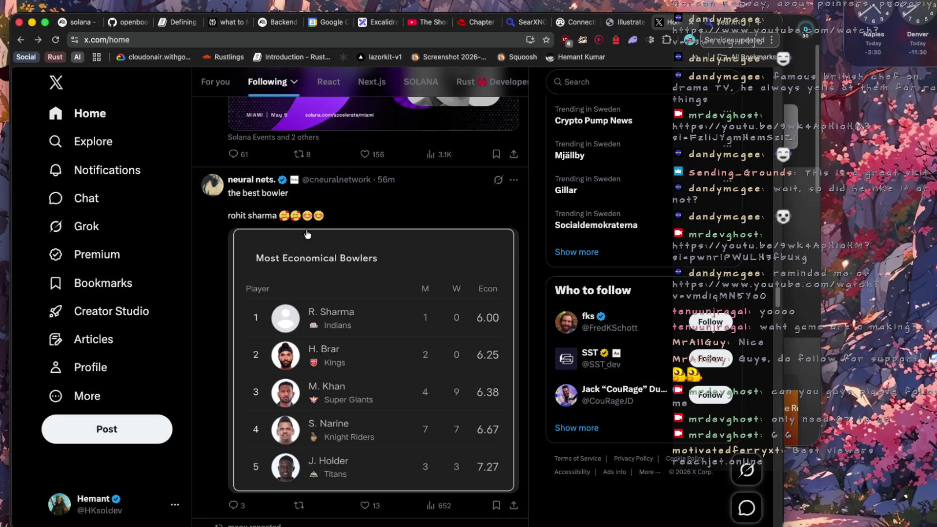
pyautogui.scroll(-10, 329, 236)
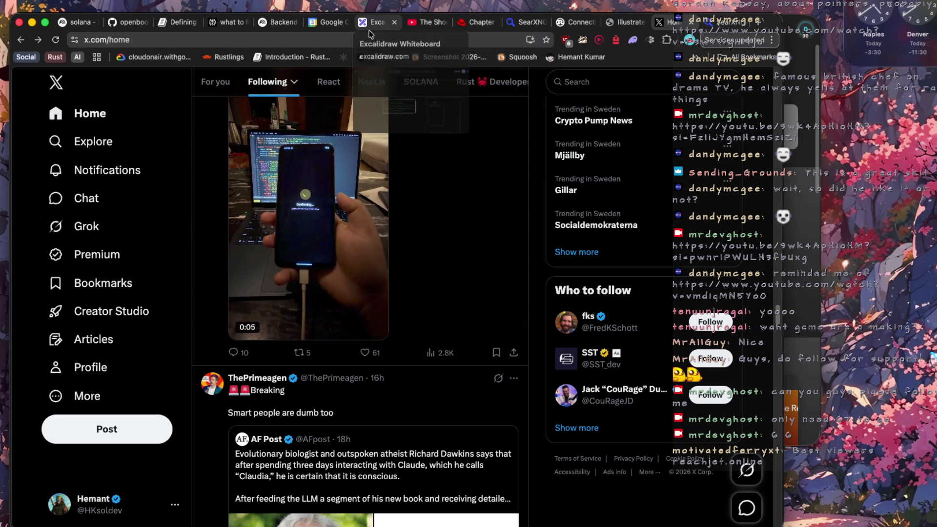
pyautogui.press('super+Tab')
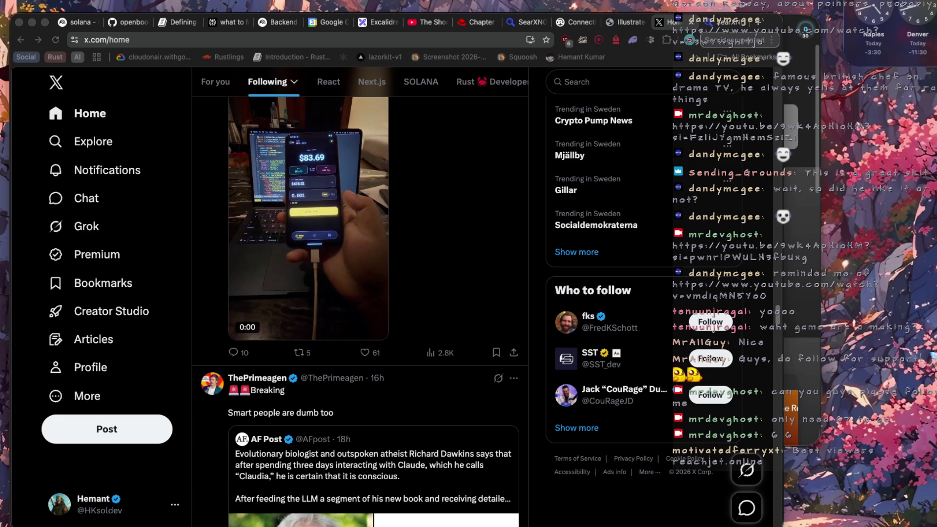
pyautogui.scroll(-10, 157, 280)
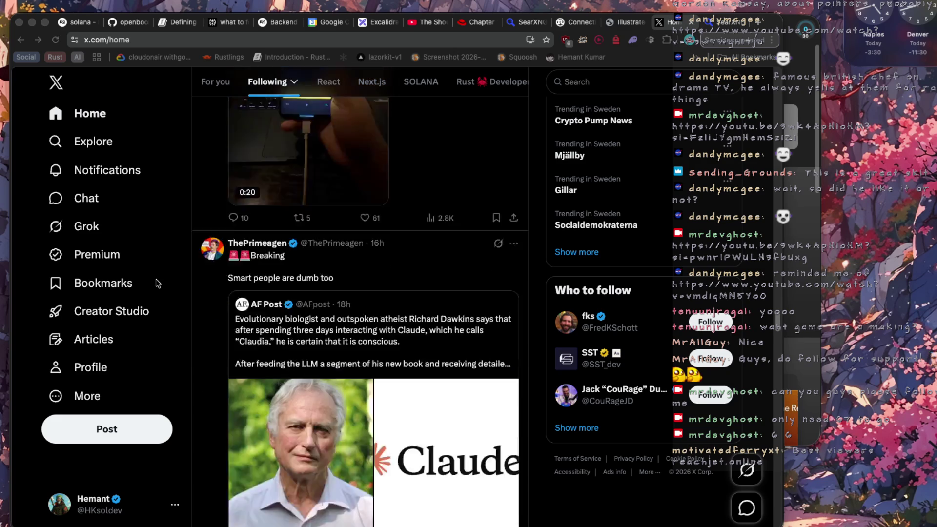
pyautogui.scroll(5, 265, 283)
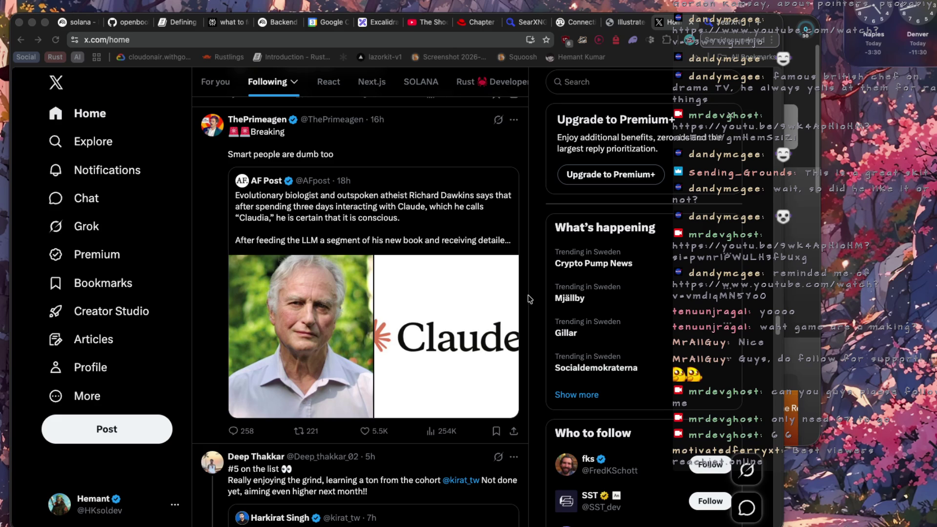
pyautogui.press('super+Tab')
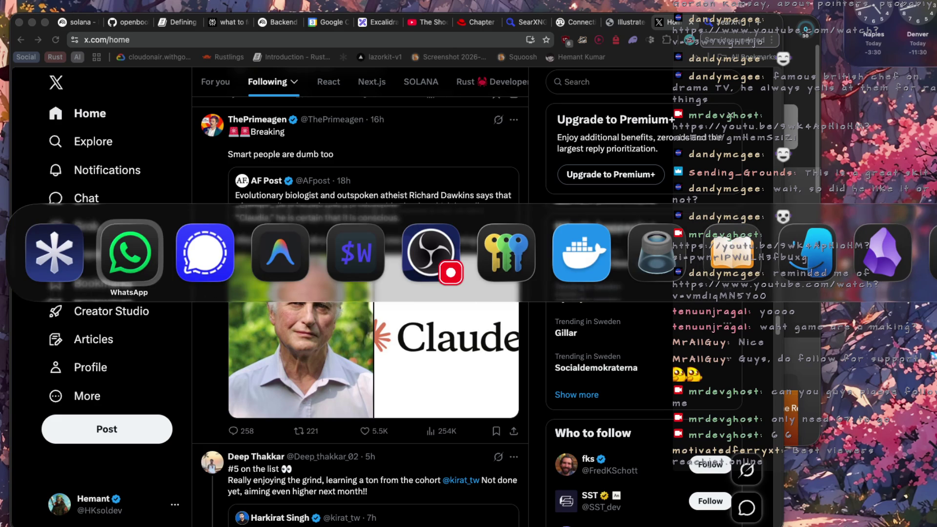
pyautogui.press('Escape')
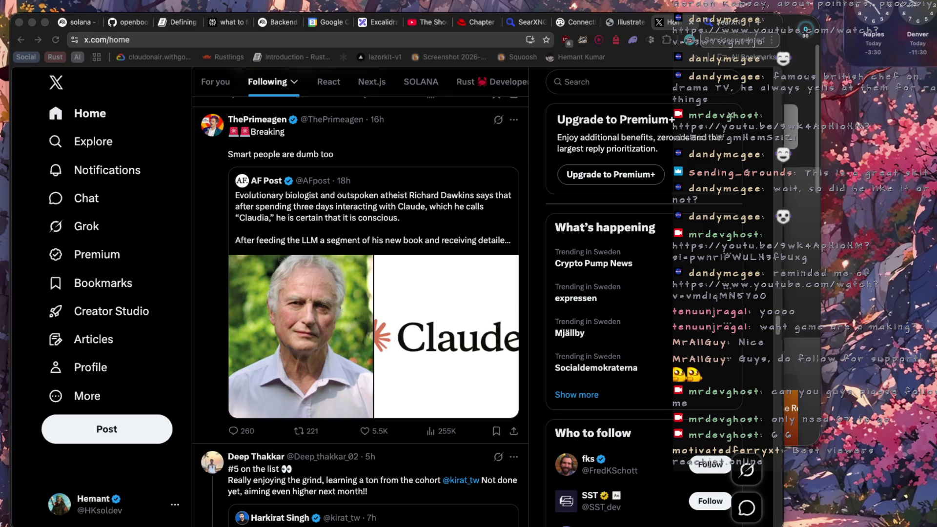
# Launch the Notion app from Raycast by searching 'notion'
pyautogui.press('super+space')
pyautogui.write('notion')
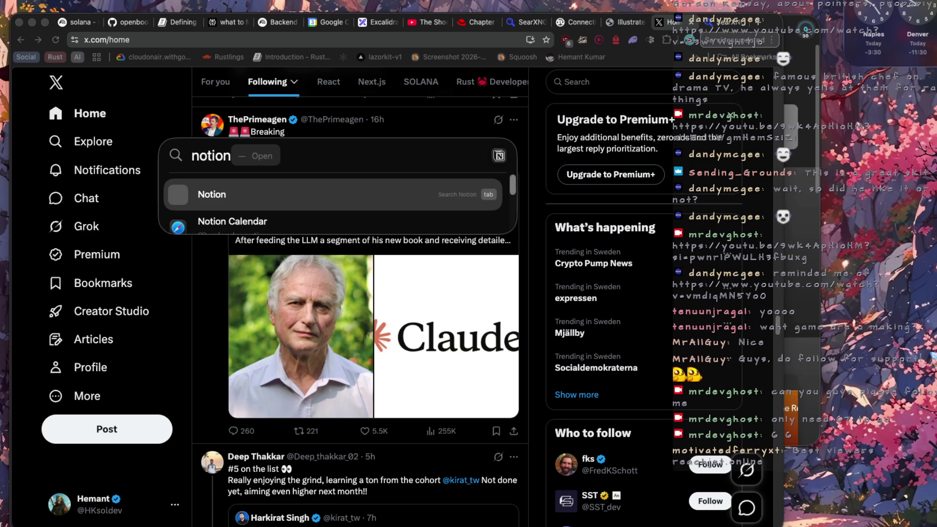
pyautogui.press('Return')
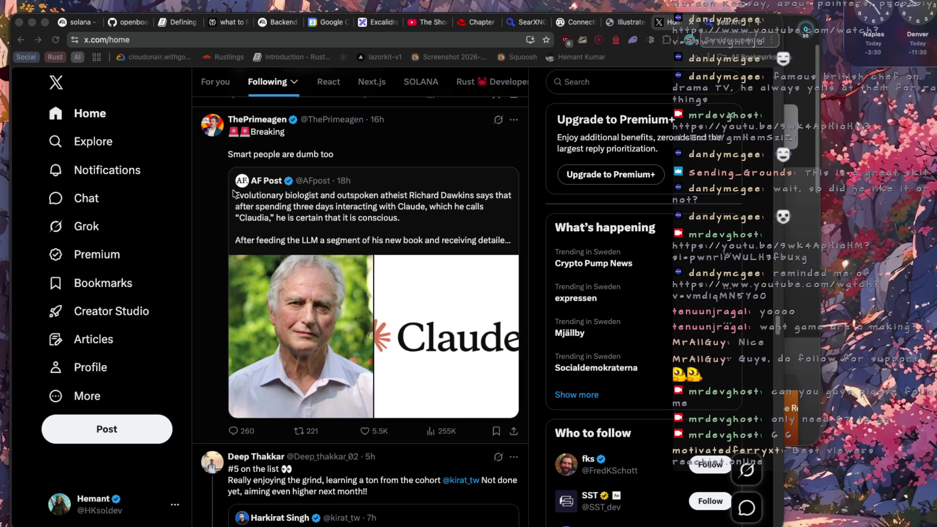
pyautogui.moveTo(575, 526)
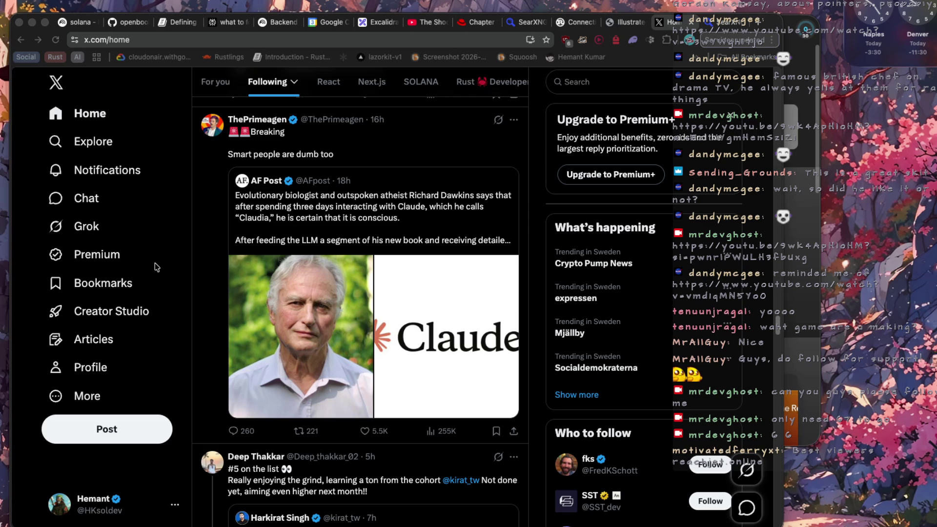
pyautogui.moveTo(830, 525)
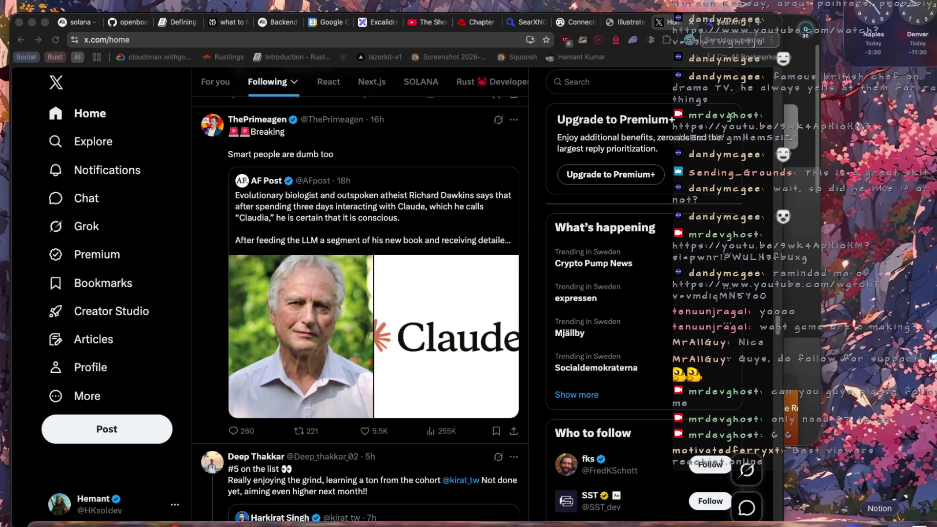
pyautogui.rightClick(557, 520)
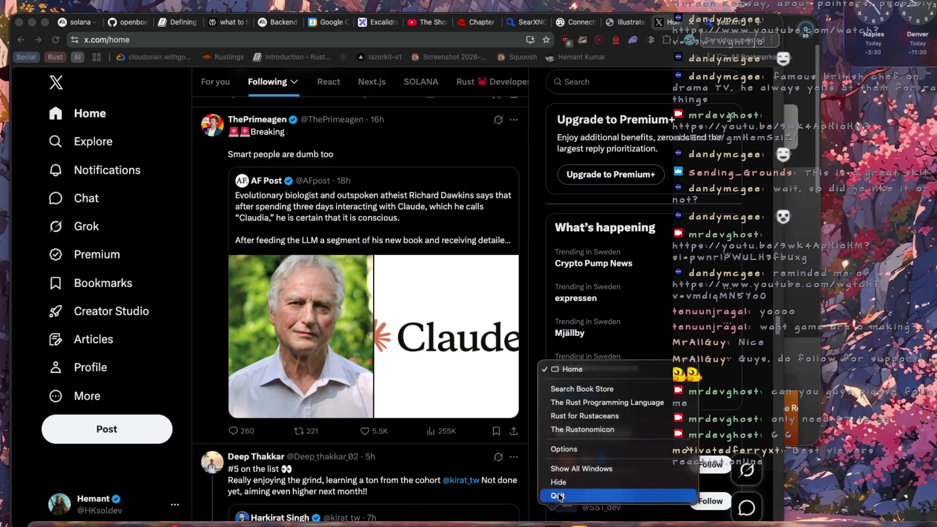
pyautogui.press('Escape')
# Close the Google Calendar, Excalidraw and YouTube tabs
pyautogui.click(327, 24)
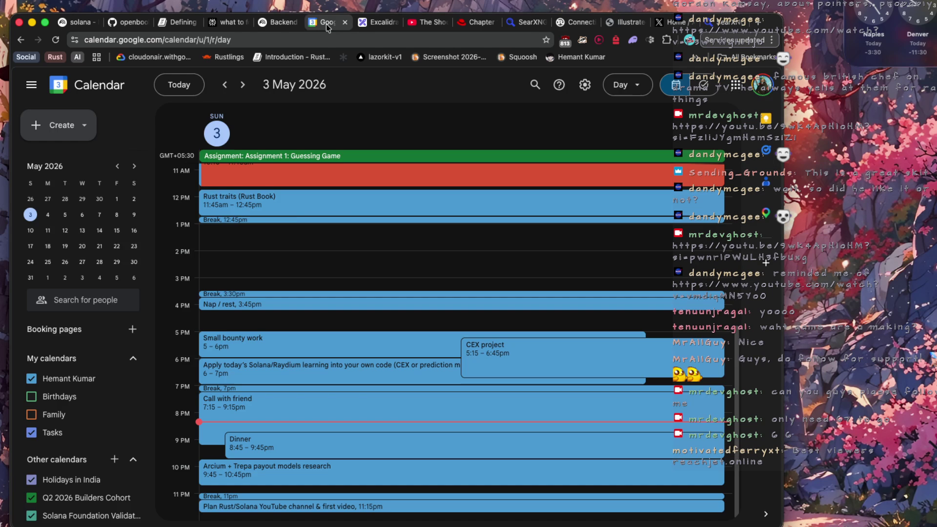
pyautogui.middleClick(327, 25)
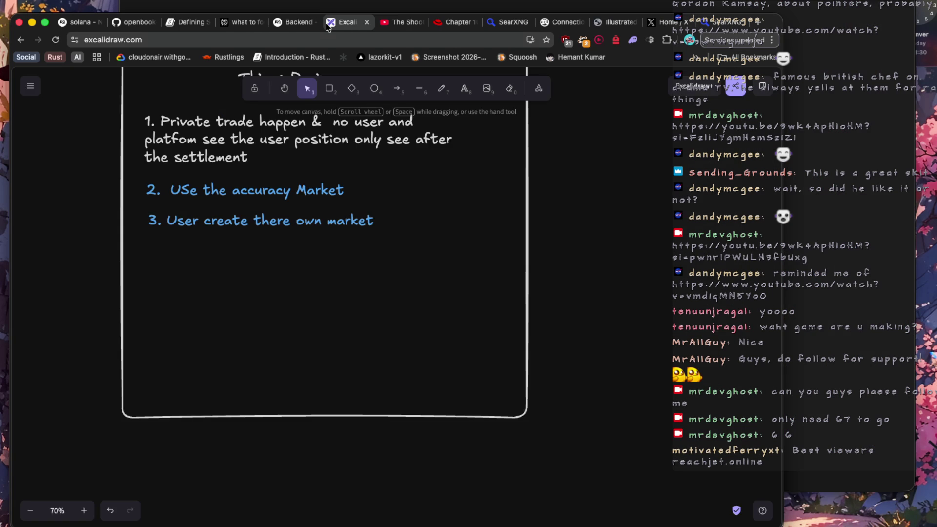
pyautogui.press('super+w')
pyautogui.middleClick(340, 24)
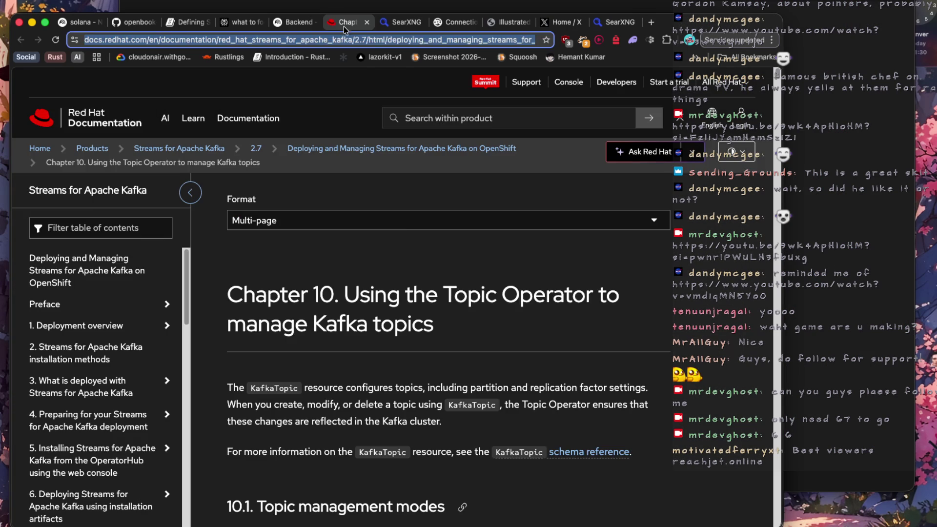
# Close the sqlx search results, sqlx Connection docs, sqlx guide and X home feed tabs
pyautogui.click(401, 24)
pyautogui.middleClick(400, 27)
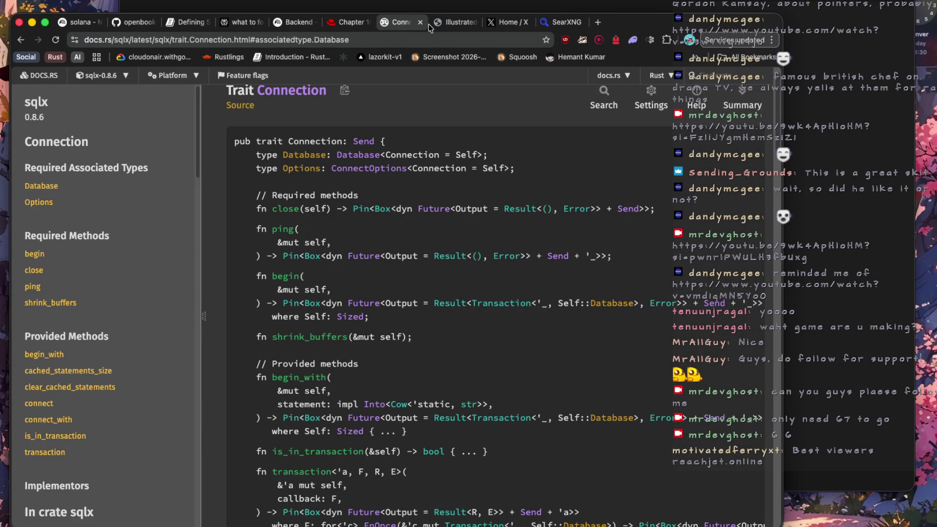
pyautogui.click(418, 24)
pyautogui.scroll(-7, 408, 128)
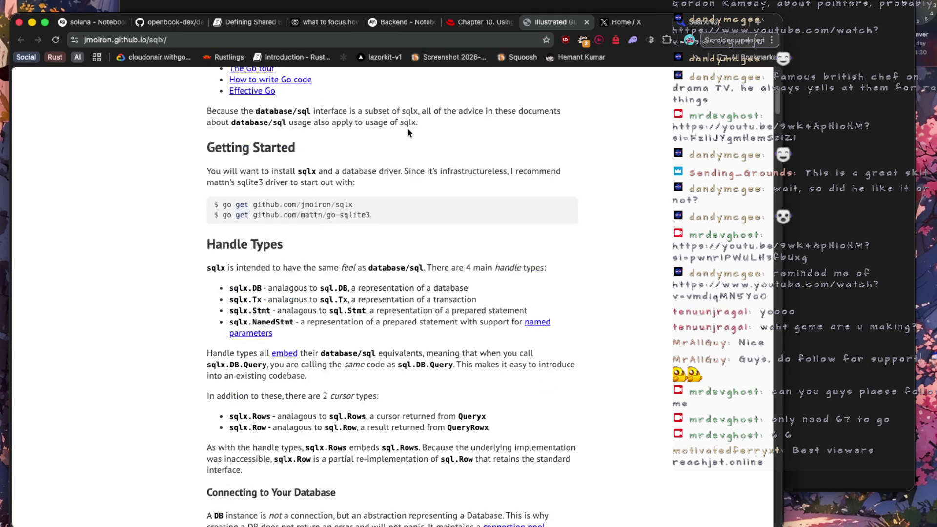
pyautogui.scroll(-6, 408, 129)
pyautogui.click(587, 22)
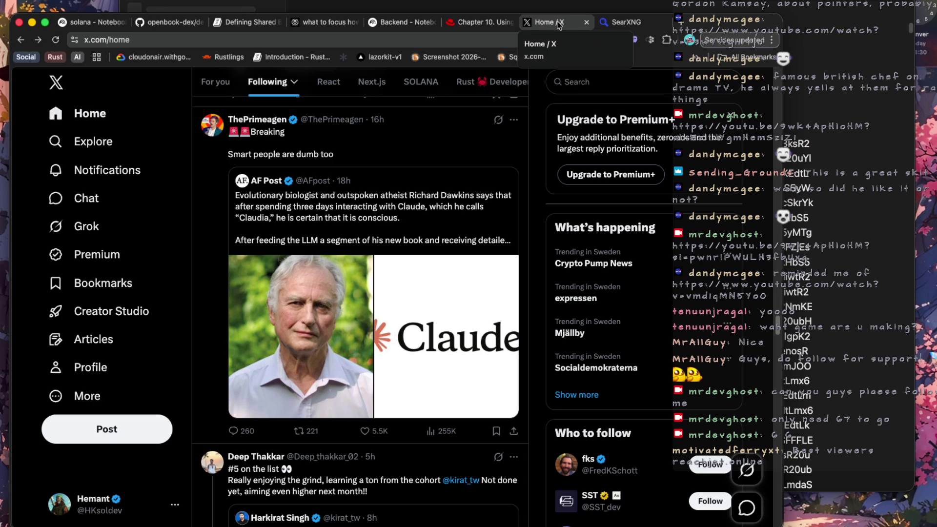
pyautogui.click(587, 22)
# Glance at the hack notes, return to Chrome, and switch to the Kafka Topic Operator chapter
pyautogui.click(870, 221)
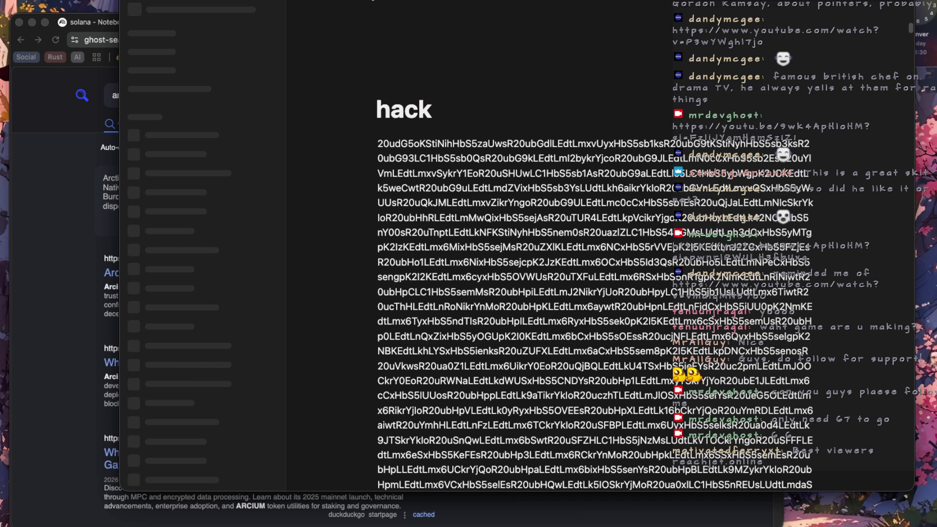
pyautogui.press('super+Tab')
pyautogui.click(160, 232)
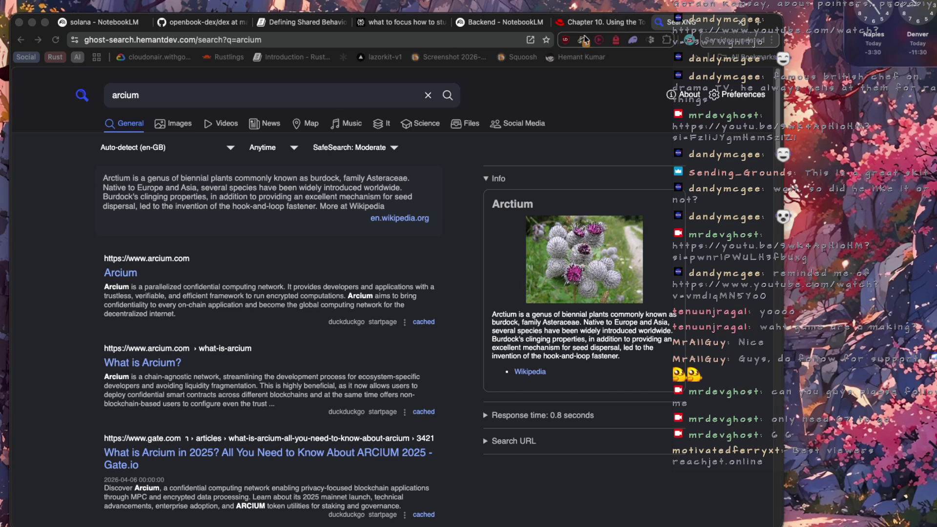
pyautogui.click(607, 23)
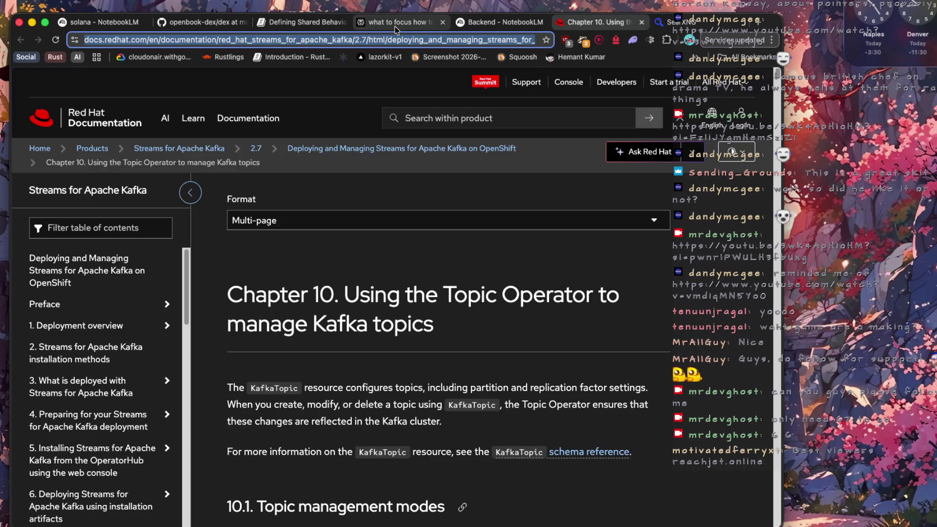
# Switch to the 'what to focus how' Perplexity study-plan tab
pyautogui.click(396, 24)
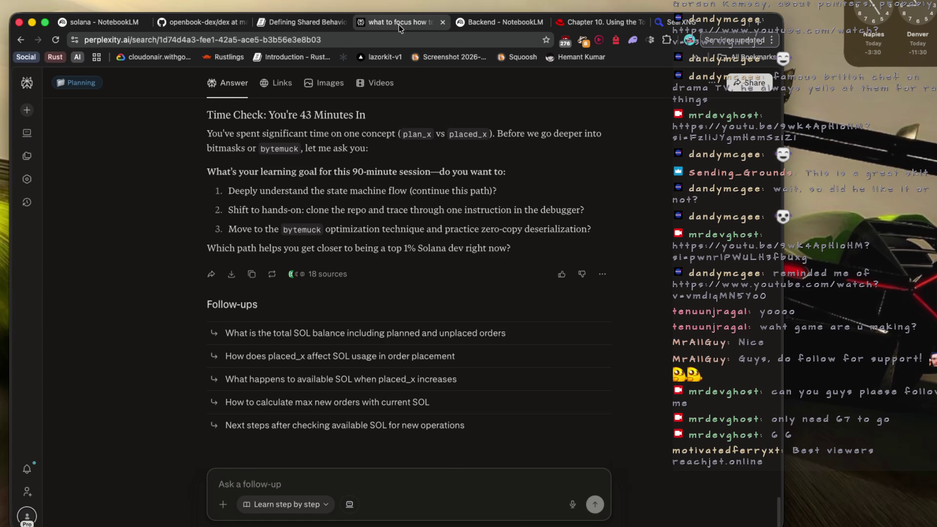
# Close the Perplexity study-focus conversation tab to return to the Kafka Topic Operator chapter
pyautogui.click(443, 22)
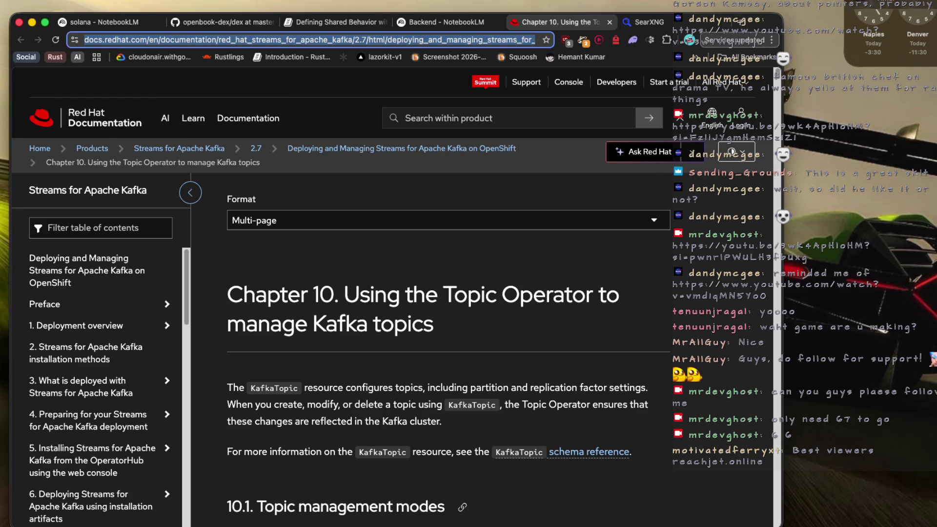
# Open the Clock app from the Dock to view timers at 02:42, 30:39 and 1:09:13
pyautogui.moveTo(842, 524)
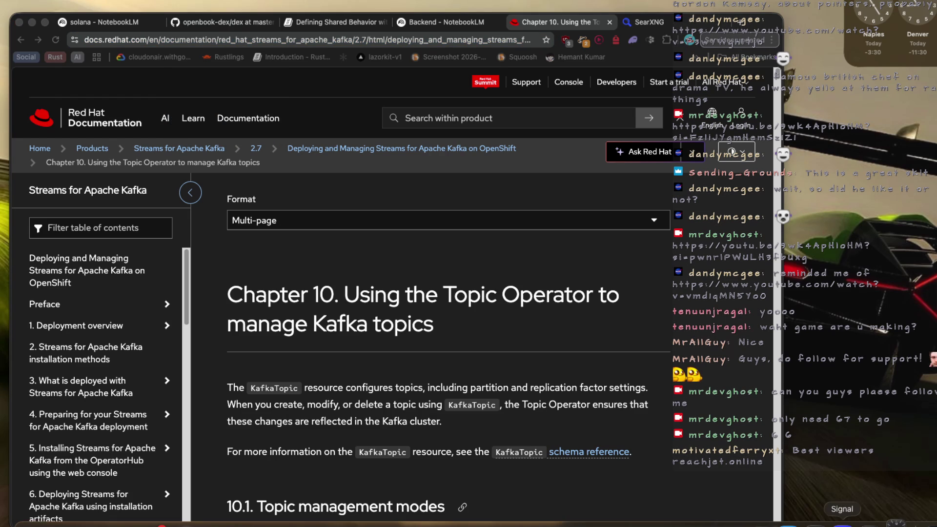
pyautogui.click(871, 523)
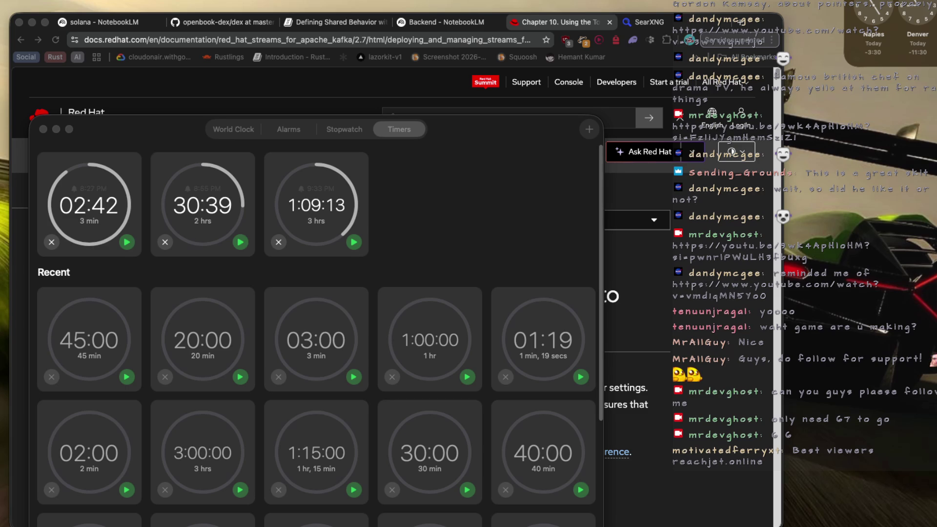
# Close the Clock timers window
pyautogui.click(43, 129)
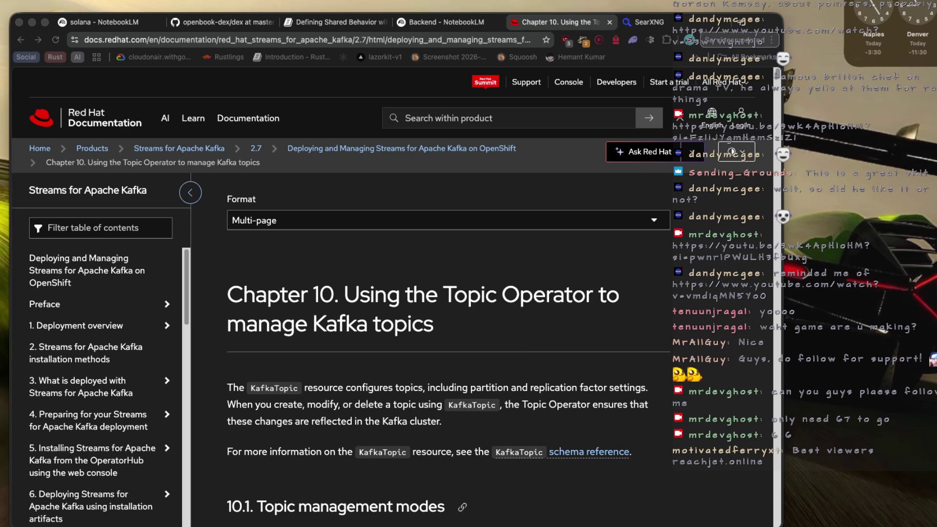
# Stay on the Kafka Topic Operator chapter, then launch Antigravity from the launcher
pyautogui.press('super+Tab')
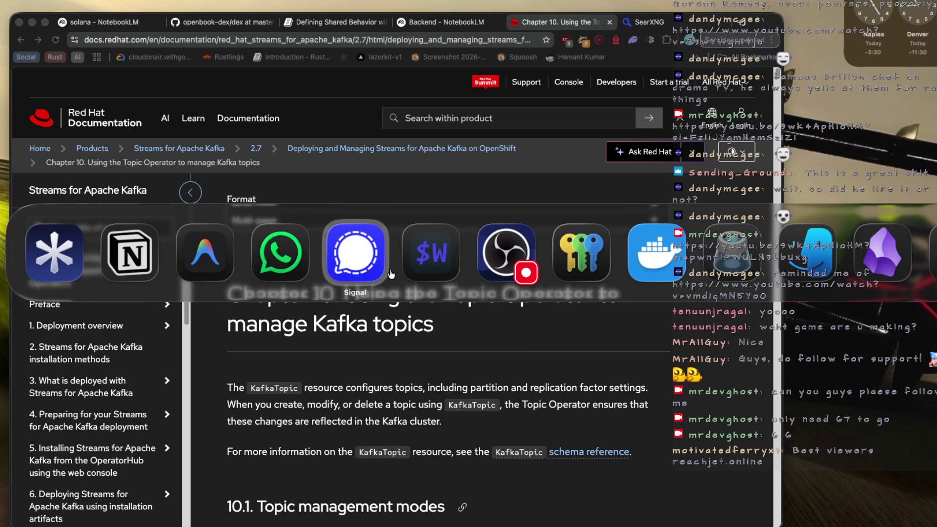
pyautogui.press('Escape')
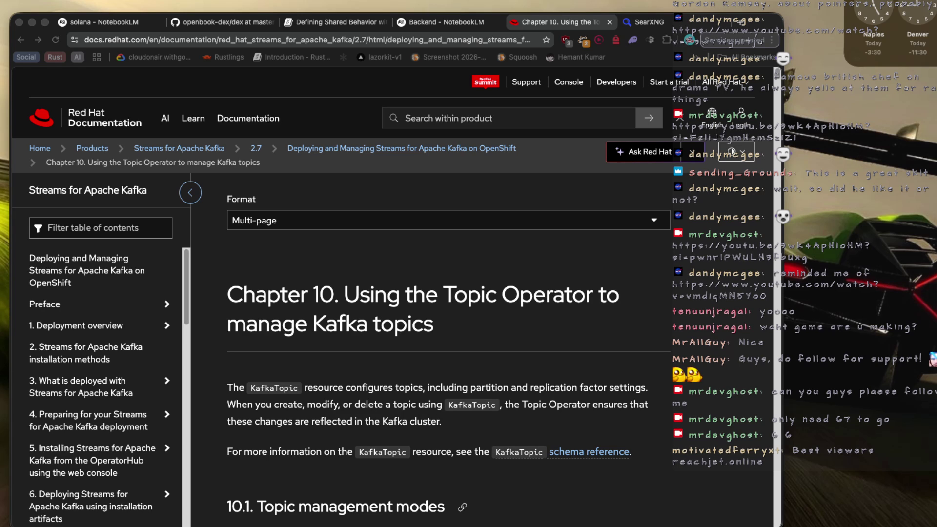
pyautogui.moveTo(424, 523)
pyautogui.press('super+space')
pyautogui.write('antigravity')
pyautogui.press('Return')
# Open a new Antigravity window with the privy workspace from the recent workspaces list
pyautogui.click(54, 1)
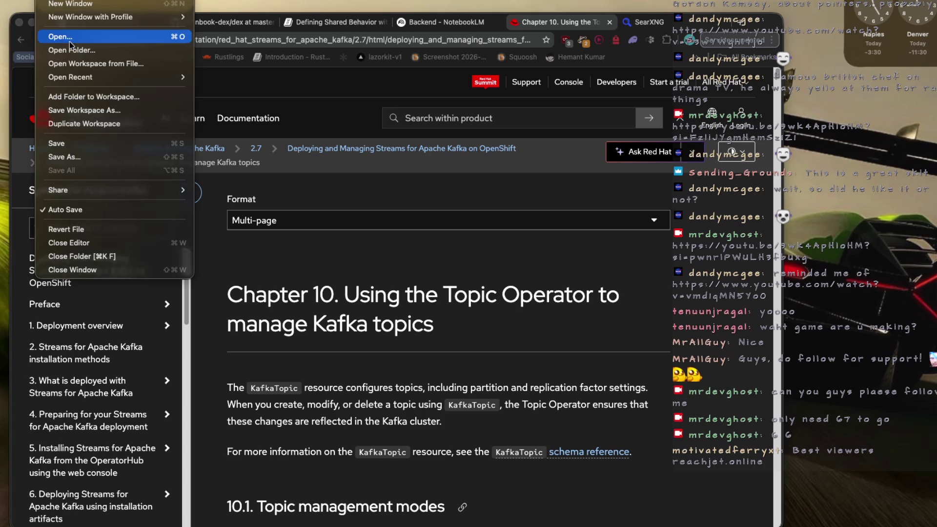
pyautogui.click(81, 8)
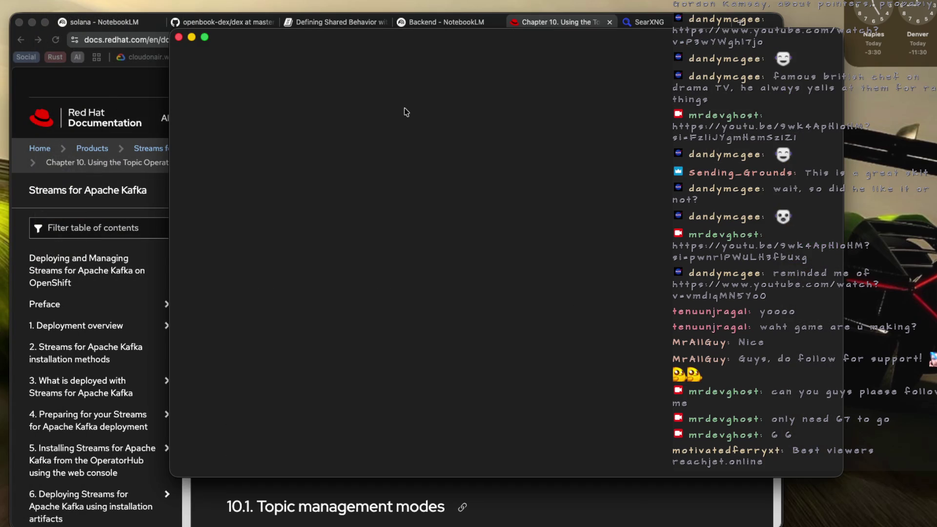
pyautogui.click(723, 197)
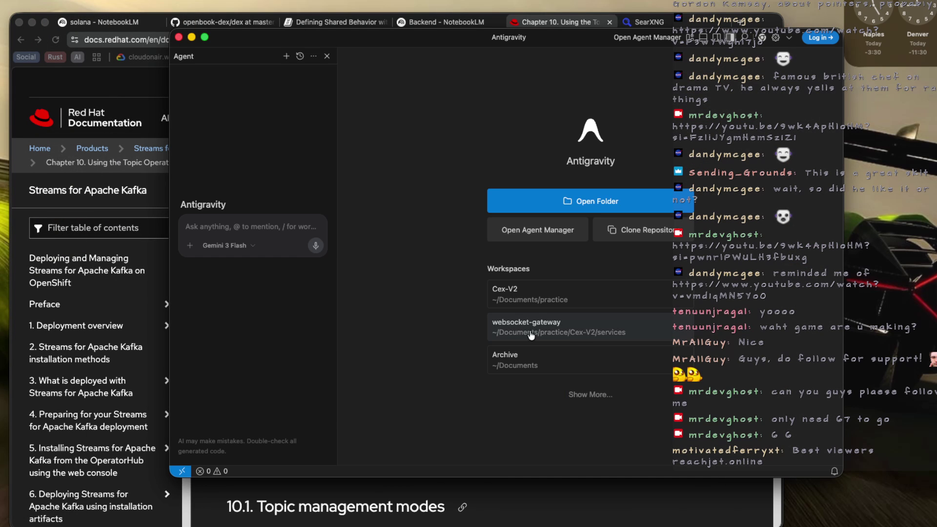
pyautogui.click(595, 399)
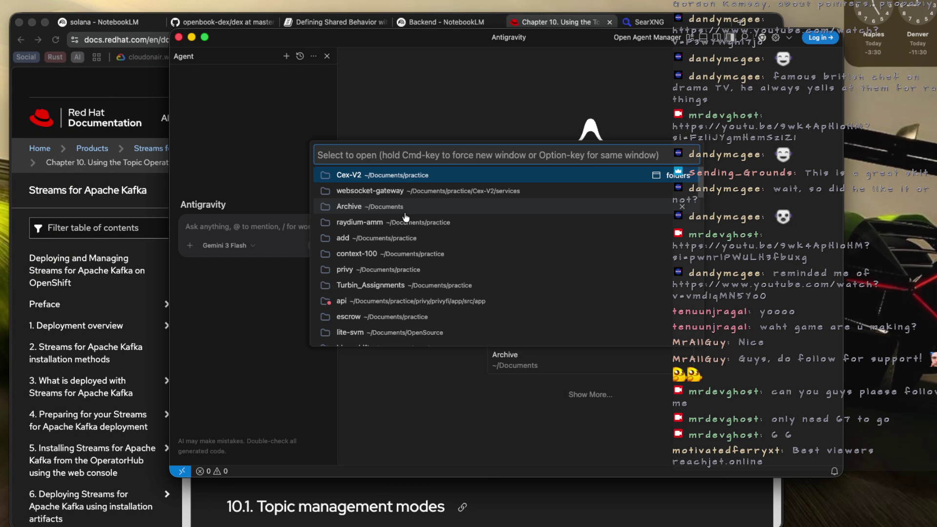
pyautogui.click(433, 271)
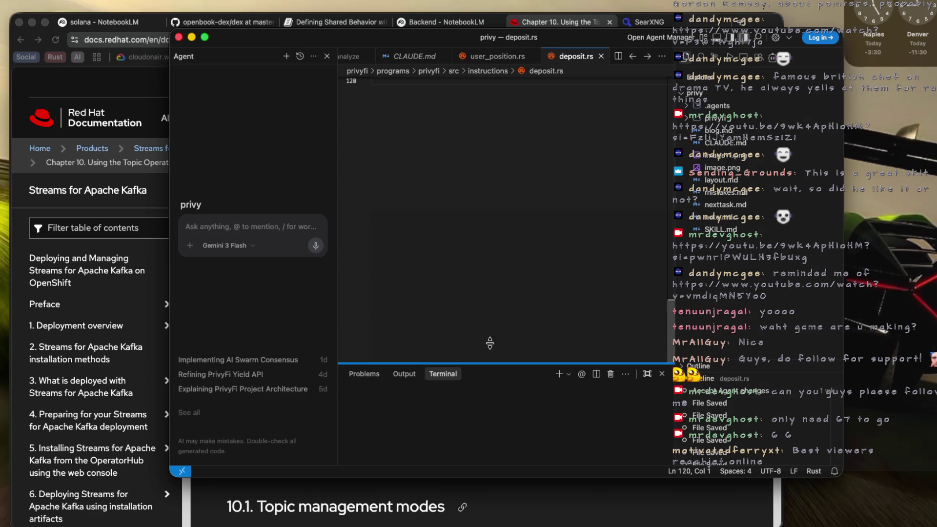
# Give the terminal panel more height and clear it
pyautogui.moveTo(490, 343); pyautogui.dragTo(496, 324)
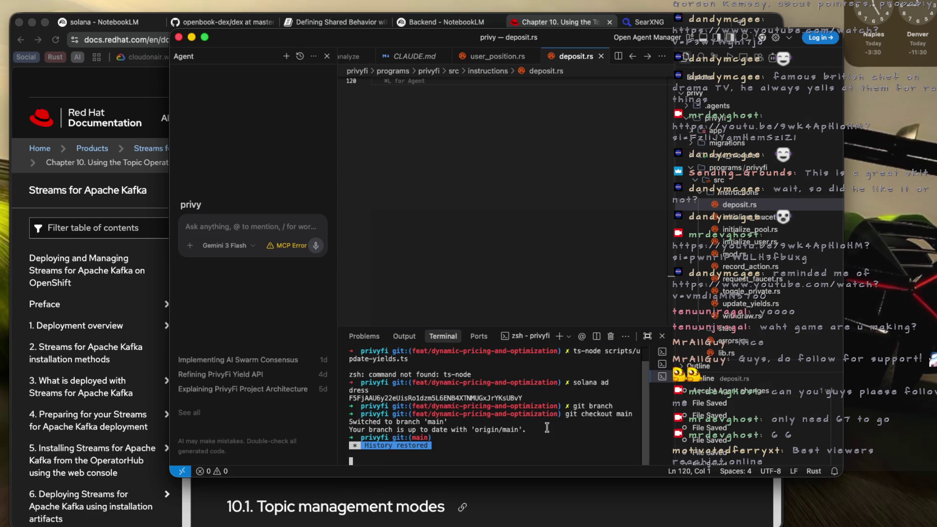
pyautogui.write('clear')
pyautogui.press('Return')
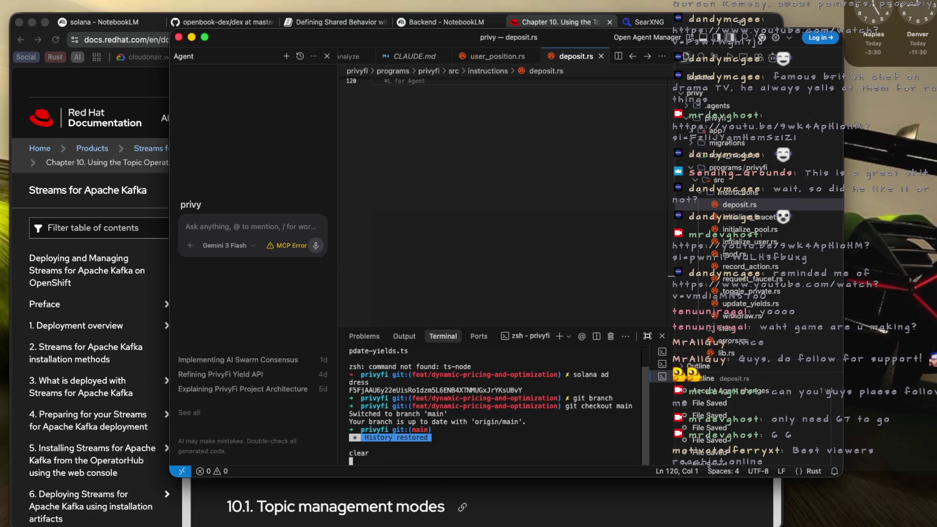
# Select the app terminal and check localhost:3000 in the browser
pyautogui.click(662, 364)
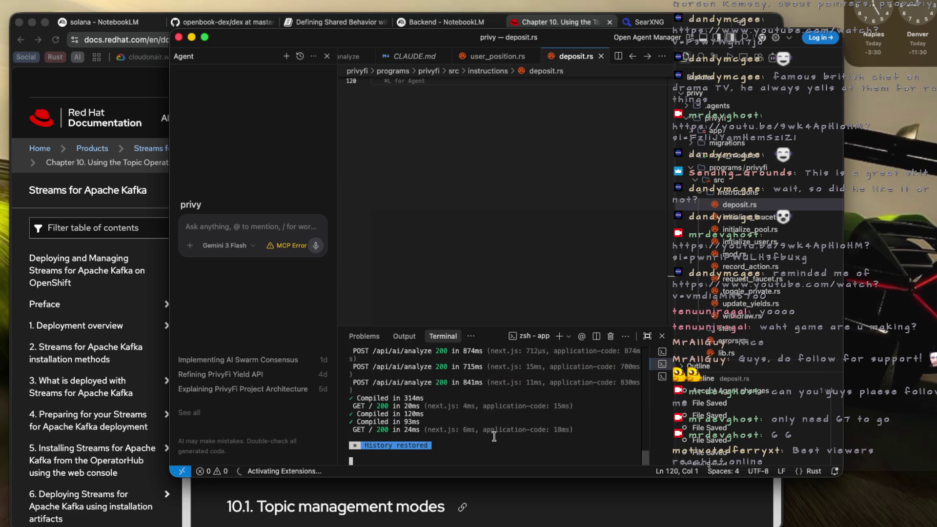
pyautogui.click(714, 27)
pyautogui.click(644, 22)
pyautogui.click(449, 39)
pyautogui.write('l')
pyautogui.press('Escape')
pyautogui.press('super+Tab')
# Stop the running Next.js dev server with Ctrl+C and clear the terminal
pyautogui.hotkey('ctrl', 'c')
pyautogui.hotkey('ctrl', 'c')
pyautogui.press('Return')
pyautogui.press('Return')
pyautogui.press('Return')
pyautogui.write('clear')
pyautogui.press('Return')
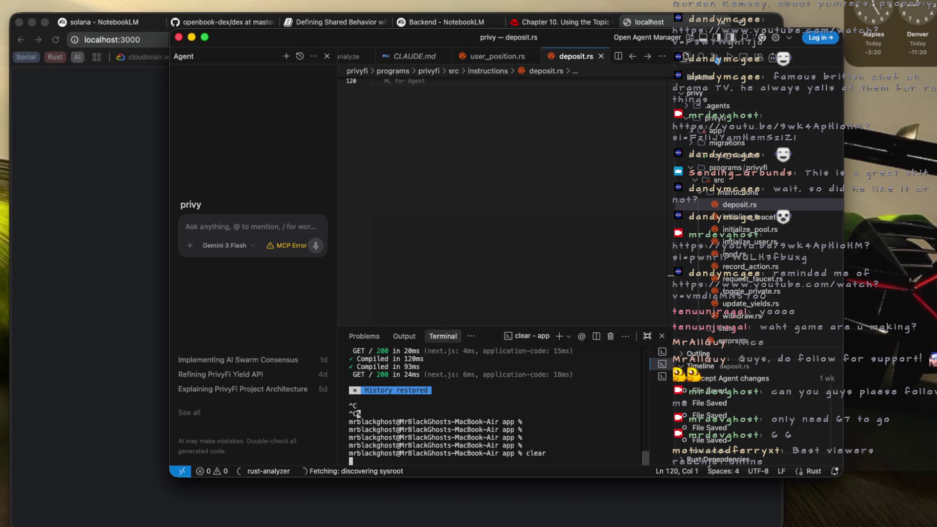
pyautogui.press('Return')
pyautogui.press('Return')
pyautogui.press('Return')
# Erase the recalled brew install node command, clear the terminal, and enlarge the editor window
pyautogui.write('clear')
pyautogui.press('Up')
pyautogui.hotkey('ctrl', 'a')
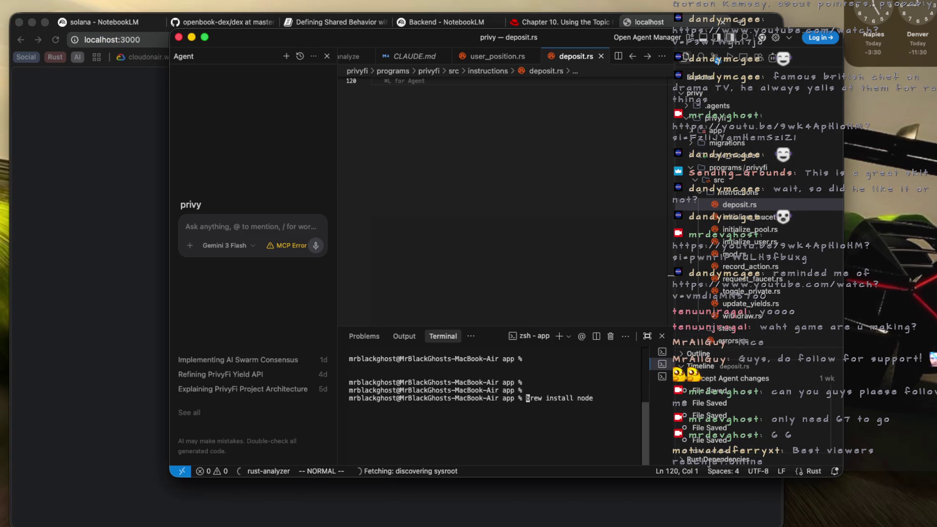
pyautogui.hotkey('ctrl', 'k')
pyautogui.write('clera')
pyautogui.press('Return')
pyautogui.write('clear')
pyautogui.press('Return')
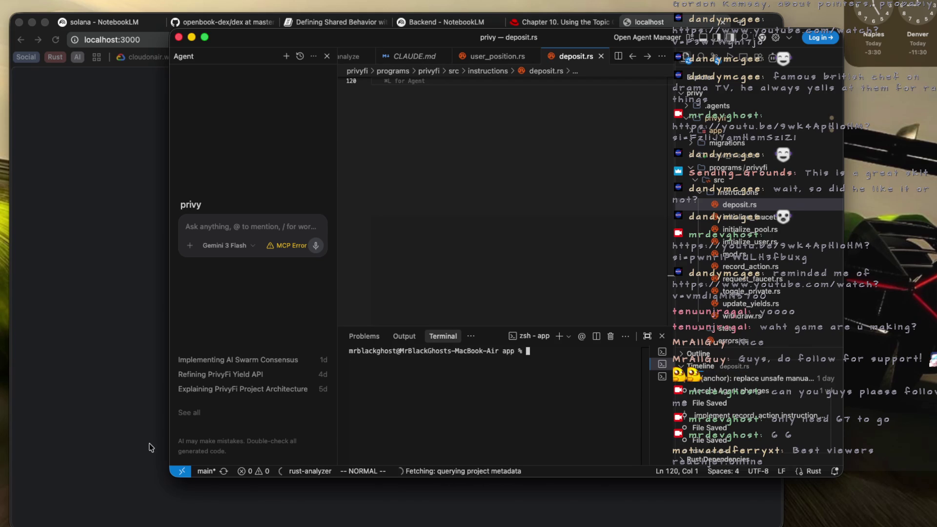
pyautogui.moveTo(170, 476)
pyautogui.mouseDown()
pyautogui.moveTo(30, 490)
pyautogui.moveTo(39, 492)
pyautogui.mouseUp()
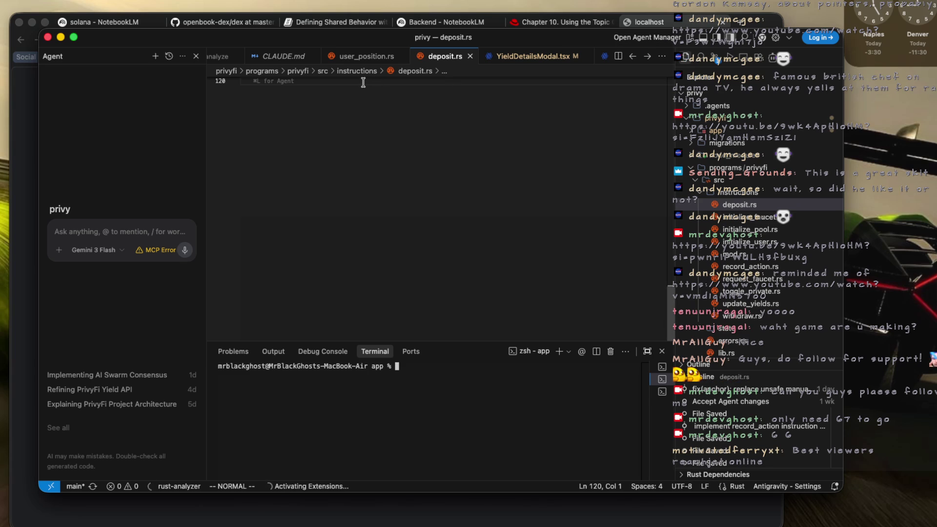
# Clear the app terminal and restart the dev server with 'pnpm run dev'
pyautogui.write('clear')
pyautogui.press('Return')
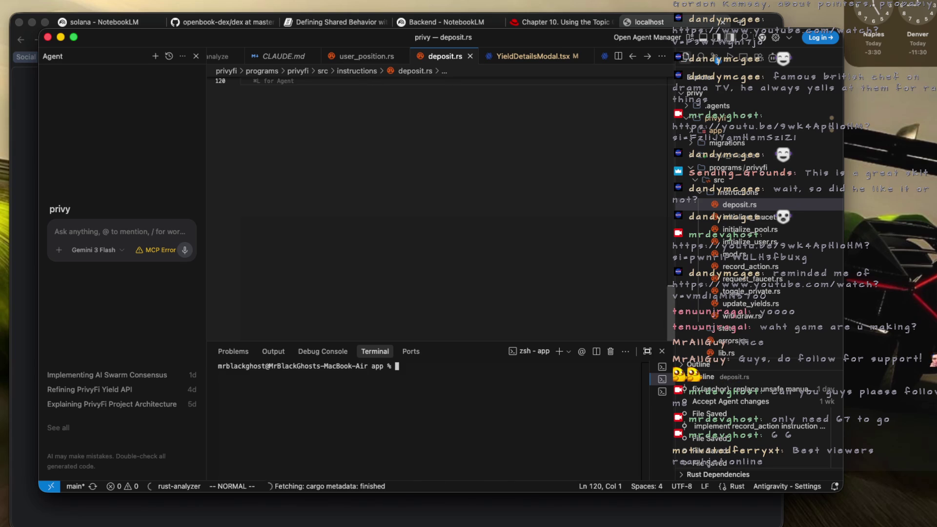
pyautogui.write('pnpm run dev')
pyautogui.press('Return')
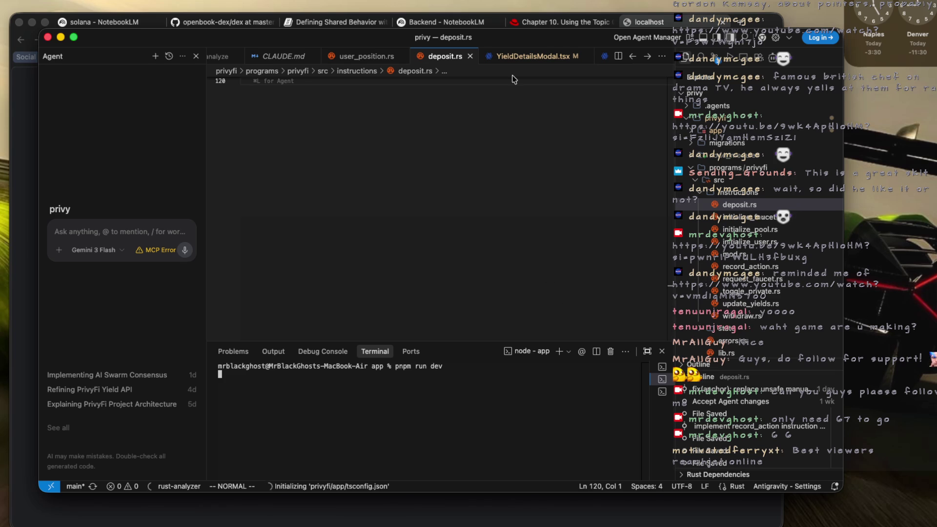
pyautogui.press('super+space')
# Launch Activity Monitor, review CPU usage, move its window aside, then close it
pyautogui.write('activity')
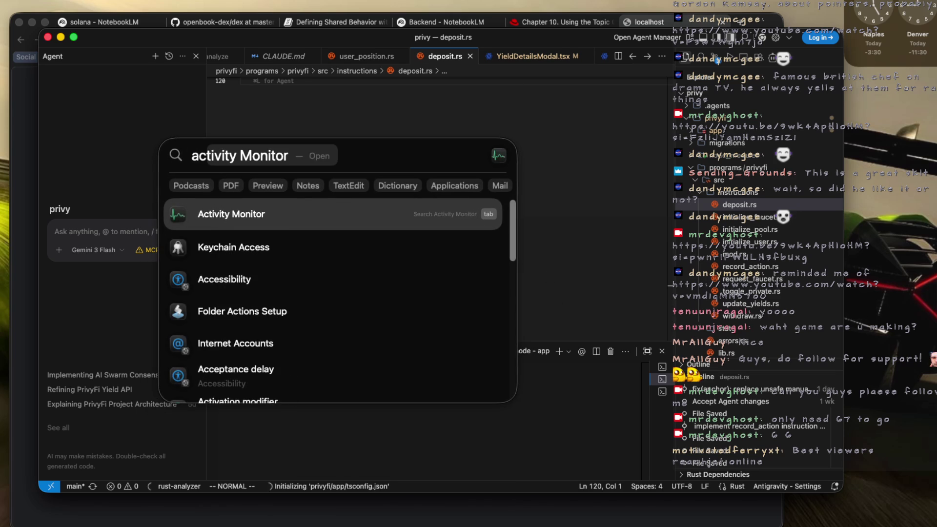
pyautogui.press('Return')
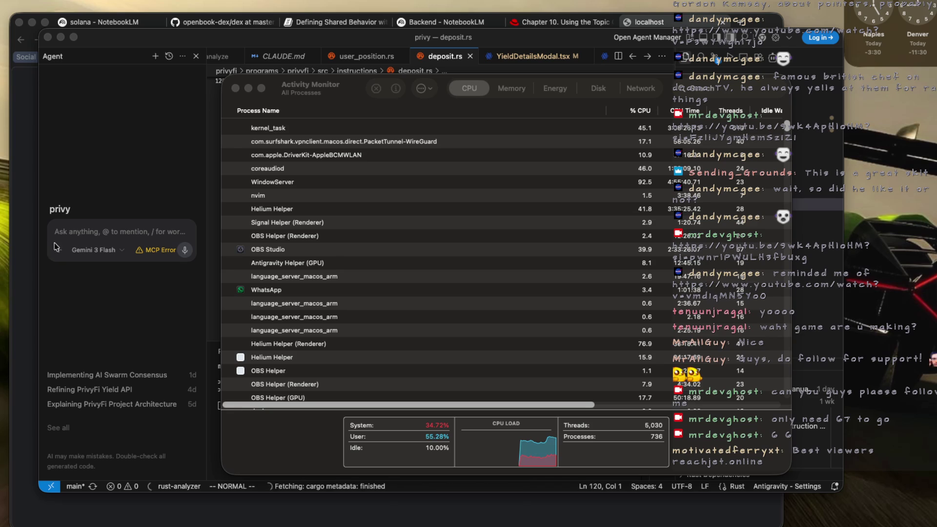
pyautogui.click(774, 90)
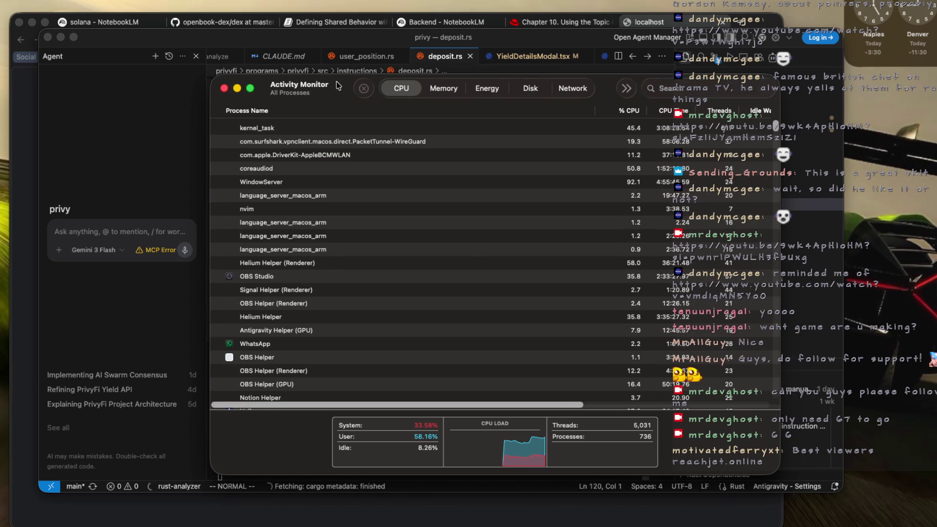
pyautogui.moveTo(349, 86)
pyautogui.mouseDown()
pyautogui.moveTo(309, 98)
pyautogui.moveTo(26, 110)
pyautogui.mouseUp()
pyautogui.press('super+w')
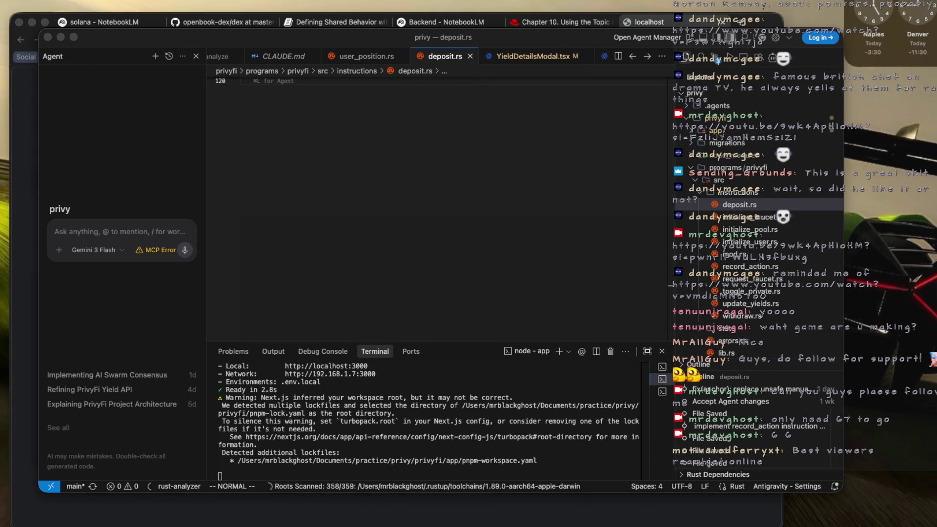
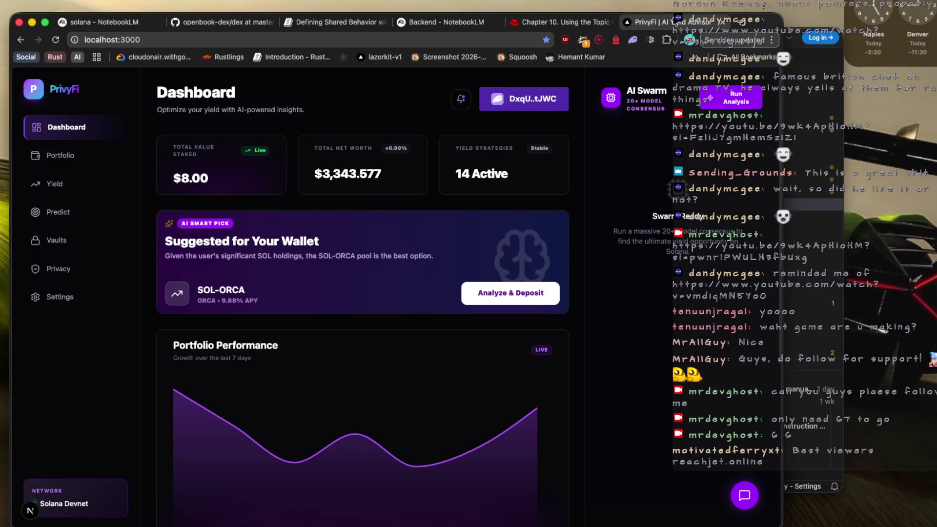
# Bring Chrome's PrivyFi dashboard at localhost:3000 in front of the Antigravity editor
pyautogui.click(665, 24)
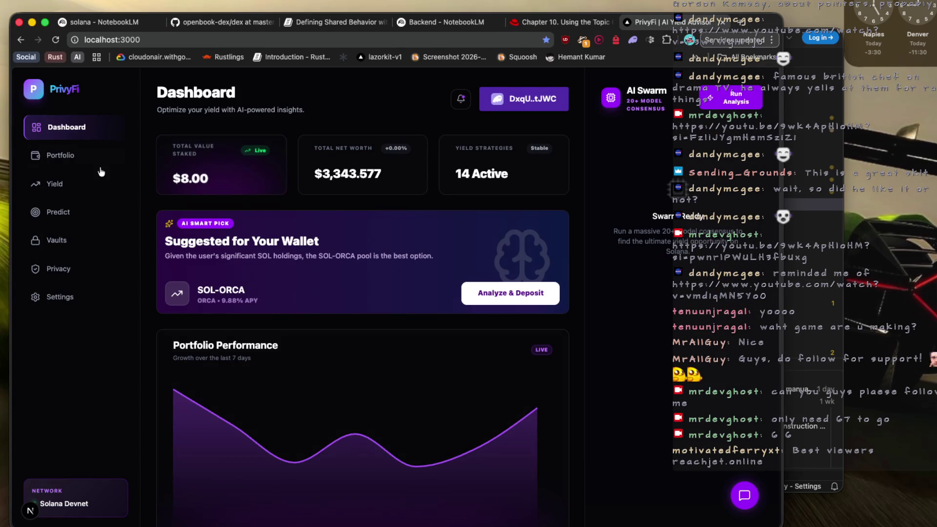
# Refresh the Portfolio page via the Dashboard and review the 16-asset list
pyautogui.click(5, 98)
pyautogui.click(62, 156)
pyautogui.click(73, 129)
pyautogui.click(52, 156)
pyautogui.scroll(-5, 281, 336)
pyautogui.scroll(5, 280, 318)
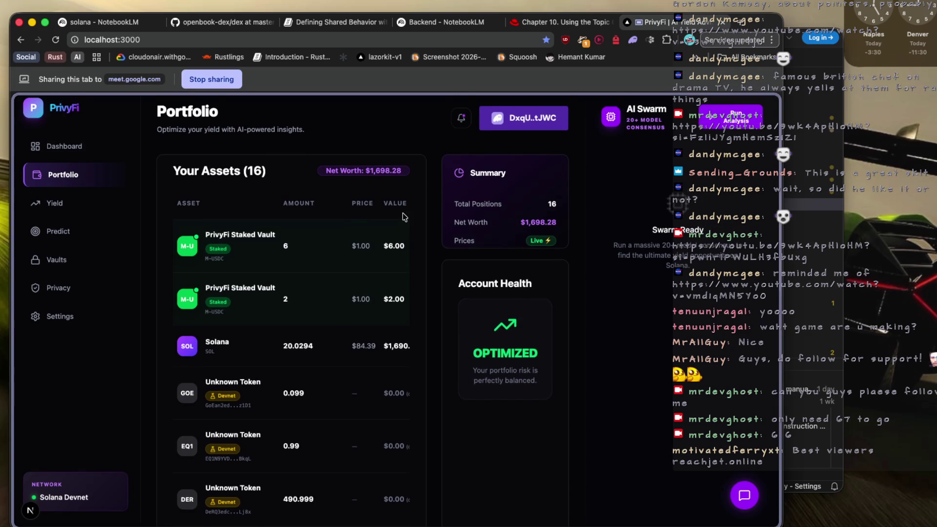
pyautogui.scroll(-1, 403, 217)
pyautogui.scroll(2, 327, 232)
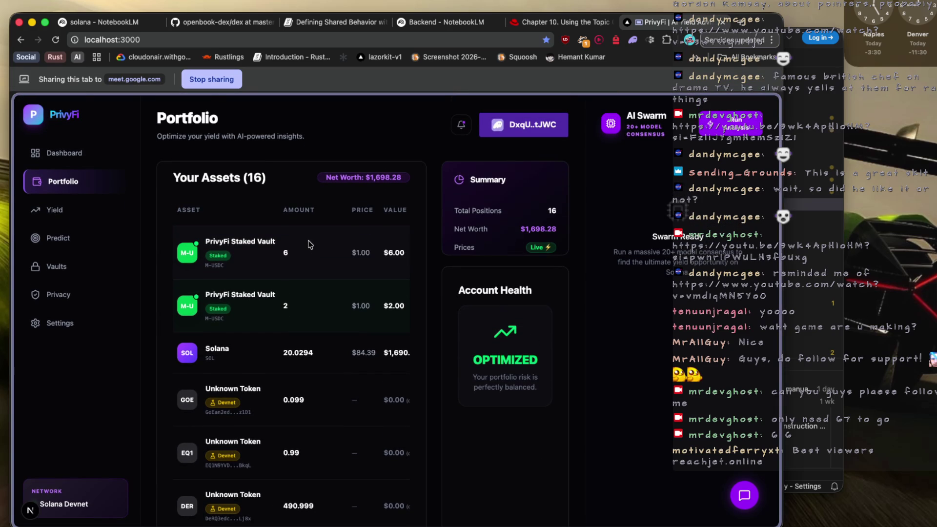
# Revisit the Dashboard and Portfolio, then move on to the Yield opportunities page
pyautogui.click(115, 153)
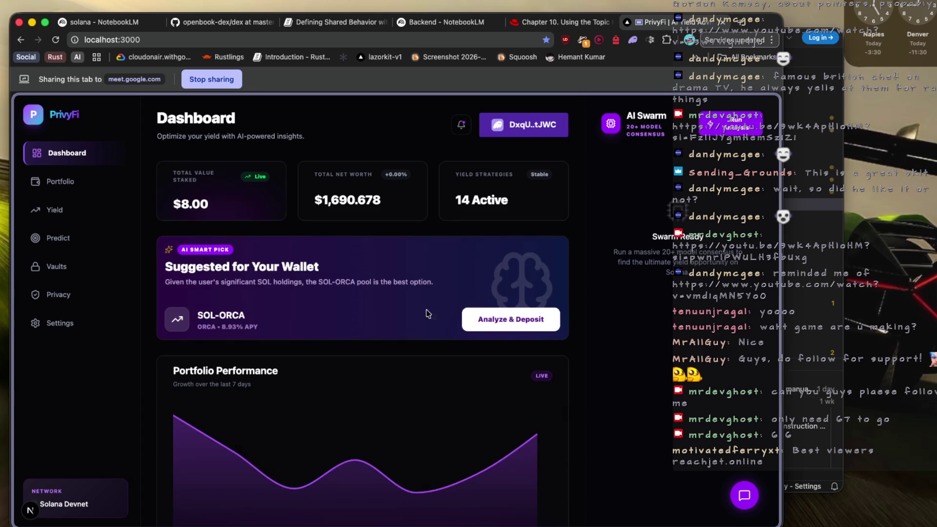
pyautogui.scroll(-3, 377, 309)
pyautogui.scroll(3, 377, 309)
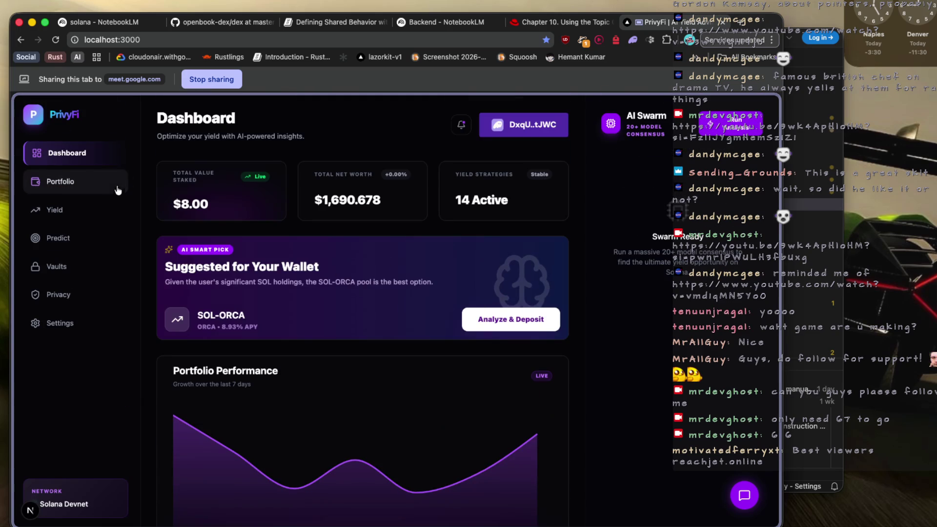
pyautogui.click(66, 186)
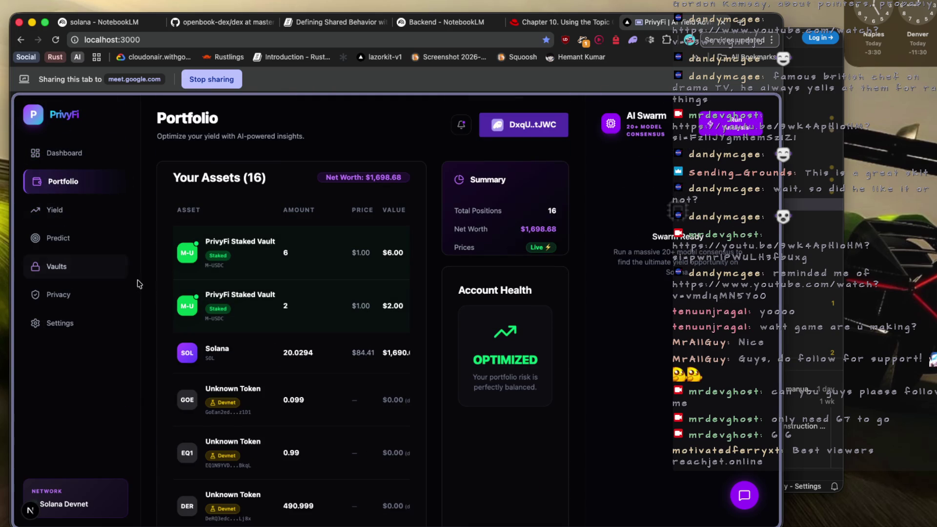
pyautogui.scroll(-8, 232, 308)
pyautogui.scroll(7, 237, 302)
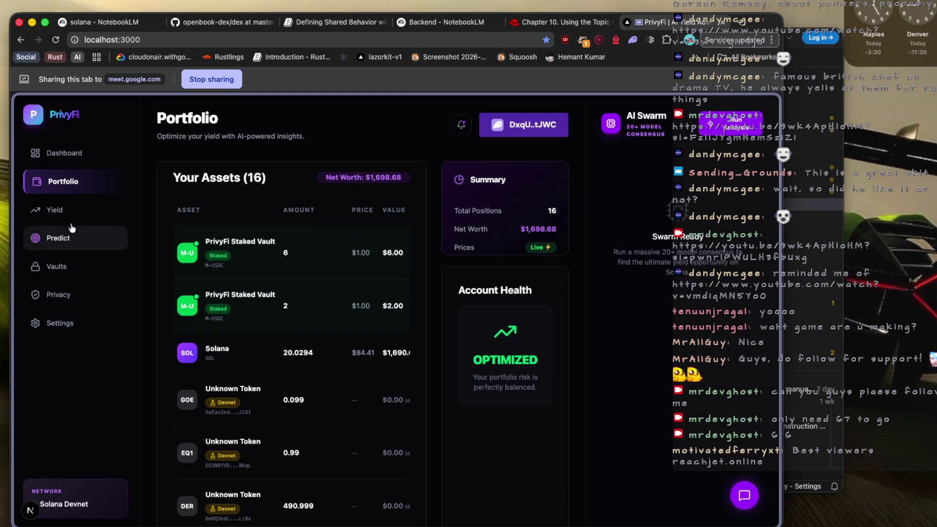
pyautogui.click(58, 210)
# Browse yield opportunities and review the PUSD Stable Vault's AI risk assessment
pyautogui.scroll(-3, 263, 216)
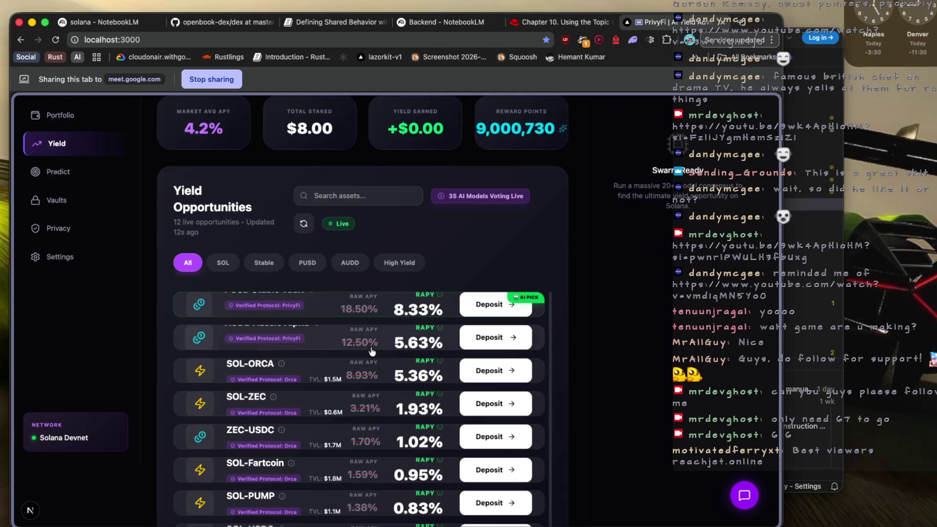
pyautogui.scroll(3, 490, 285)
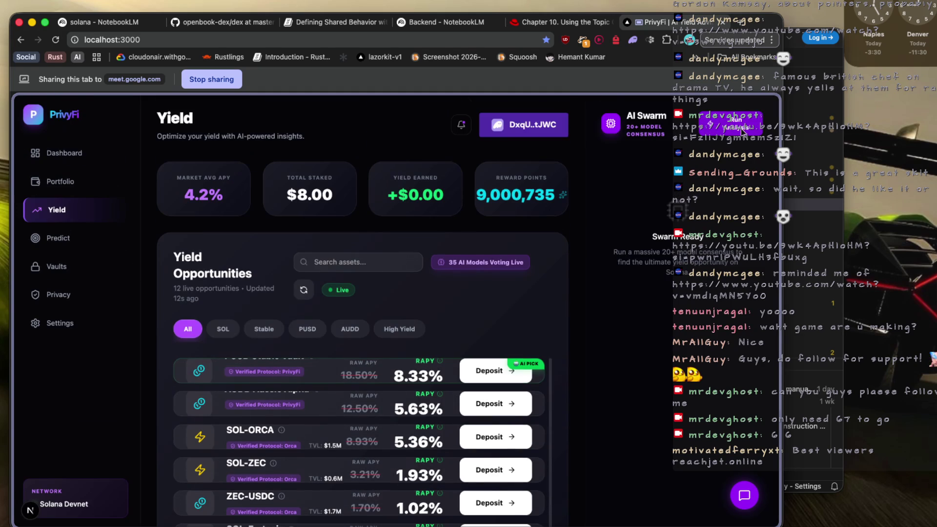
pyautogui.scroll(-3, 381, 357)
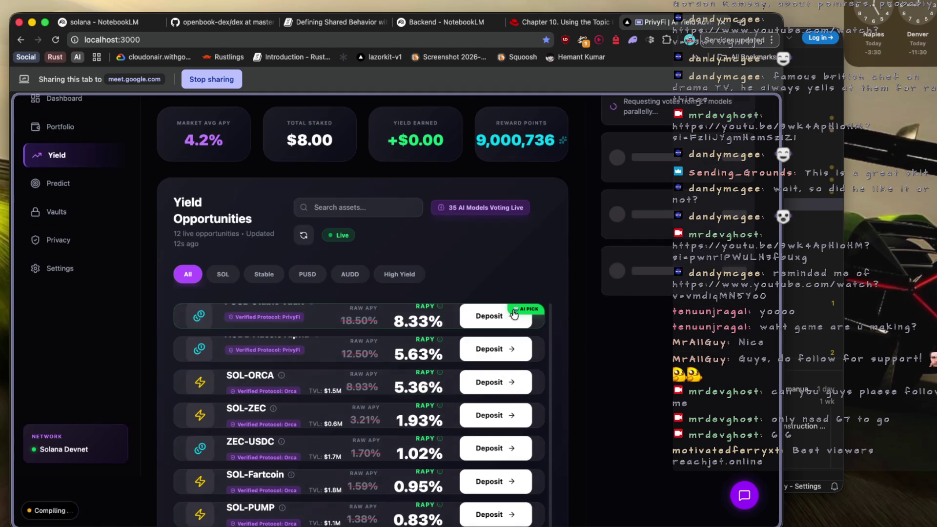
pyautogui.scroll(2, 382, 357)
pyautogui.scroll(-4, 293, 273)
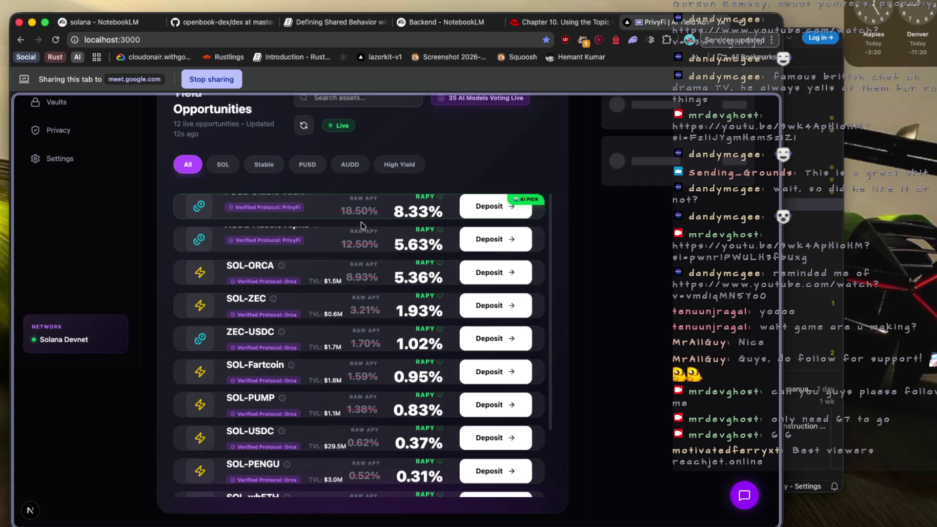
pyautogui.click(308, 207)
pyautogui.click(396, 336)
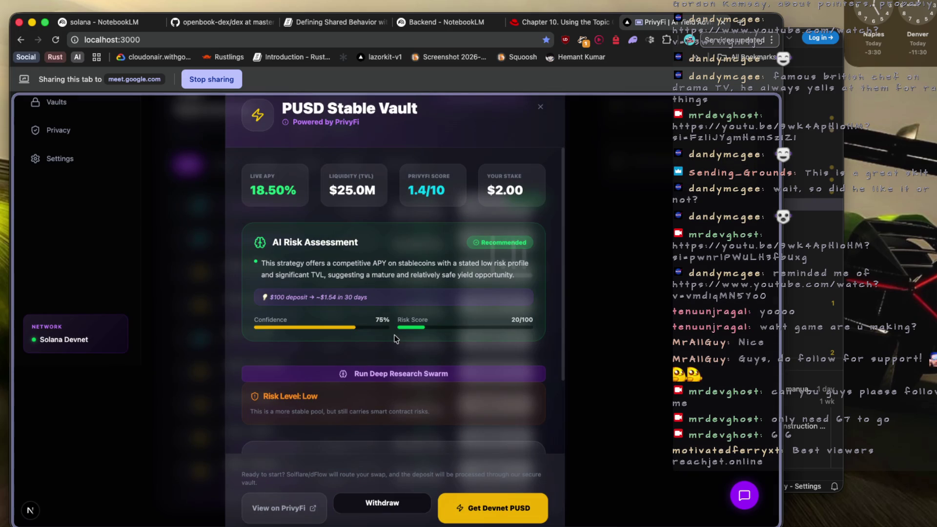
pyautogui.moveTo(258, 240)
pyautogui.mouseDown()
pyautogui.moveTo(422, 306)
pyautogui.moveTo(538, 326)
pyautogui.mouseUp()
pyautogui.click(537, 326)
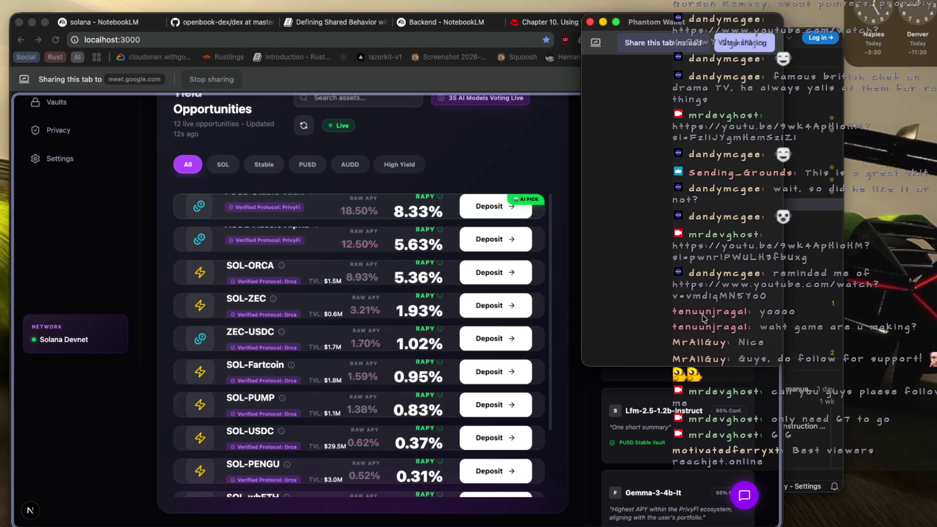
# Start a Spotlight search for 'p', dismiss it, and return to the top of the list
pyautogui.press('super+space')
pyautogui.write('p')
pyautogui.press('Escape')
pyautogui.scroll(5, 67, 265)
# On the Predict page, run AI analysis on 'Will the Iranian regime fall by June 30?'
pyautogui.click(61, 238)
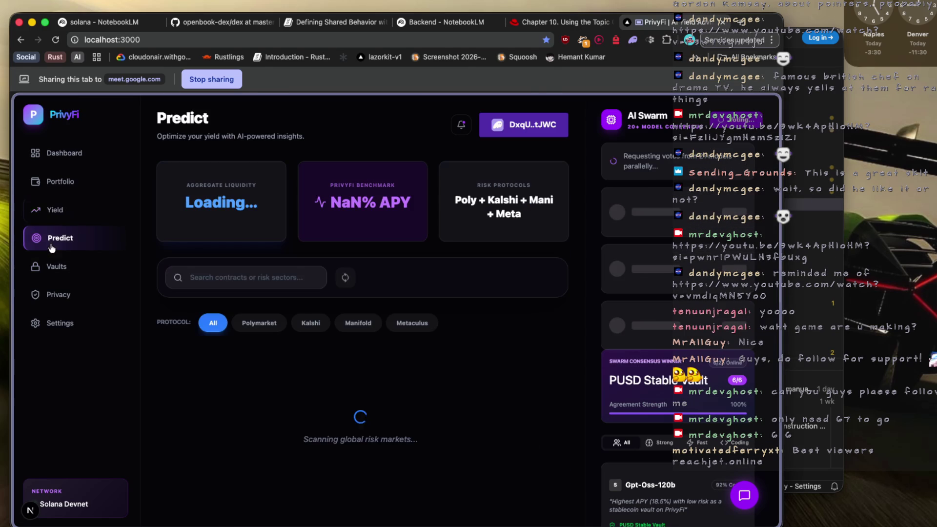
pyautogui.scroll(-2, 281, 272)
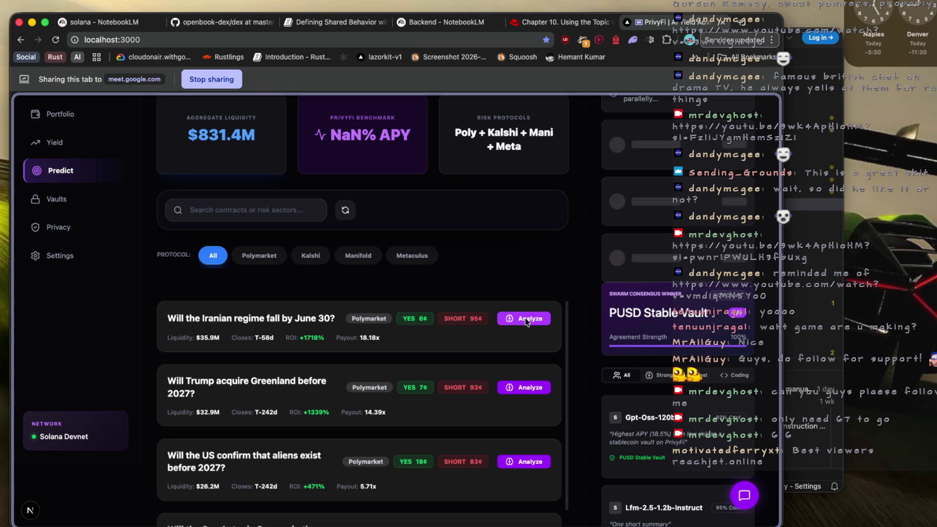
pyautogui.click(515, 321)
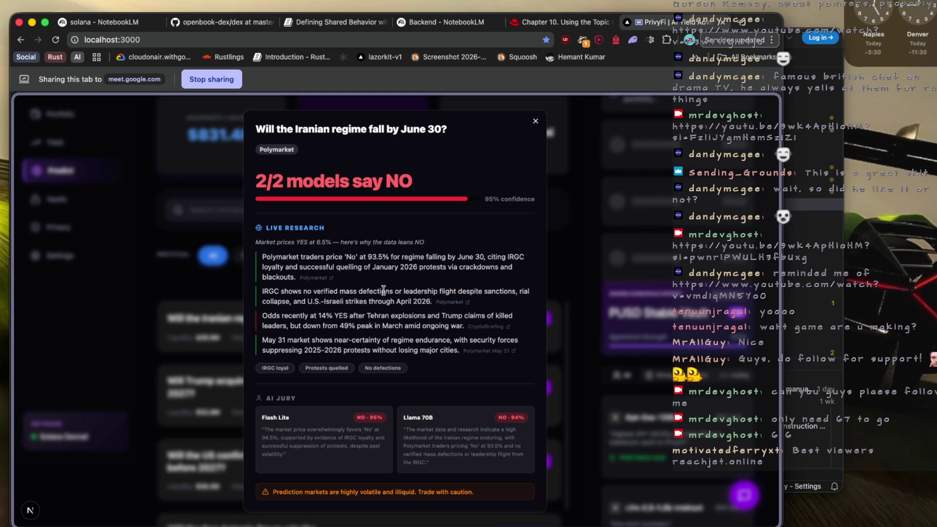
# Open the market's Polymarket event page in a new tab, then return to PrivyFi's analysis
pyautogui.click(320, 279)
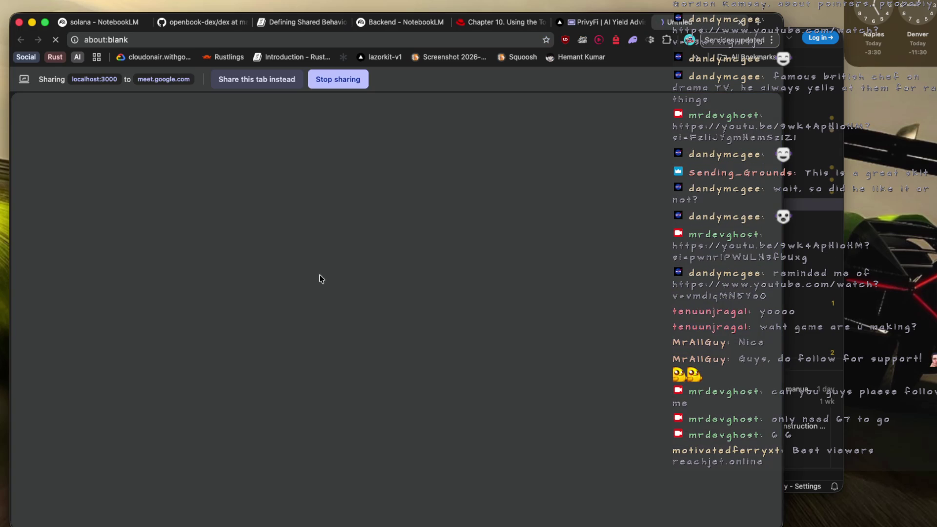
pyautogui.click(622, 25)
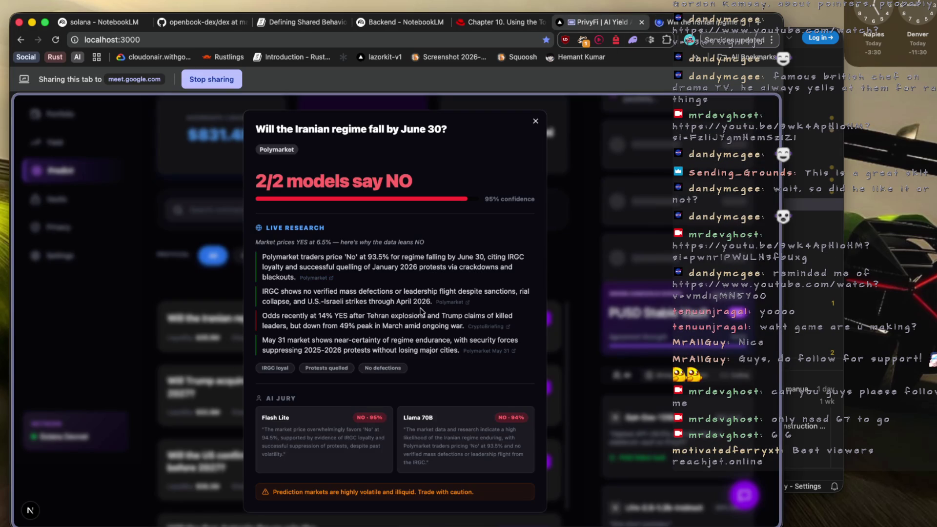
pyautogui.scroll(-2, 429, 376)
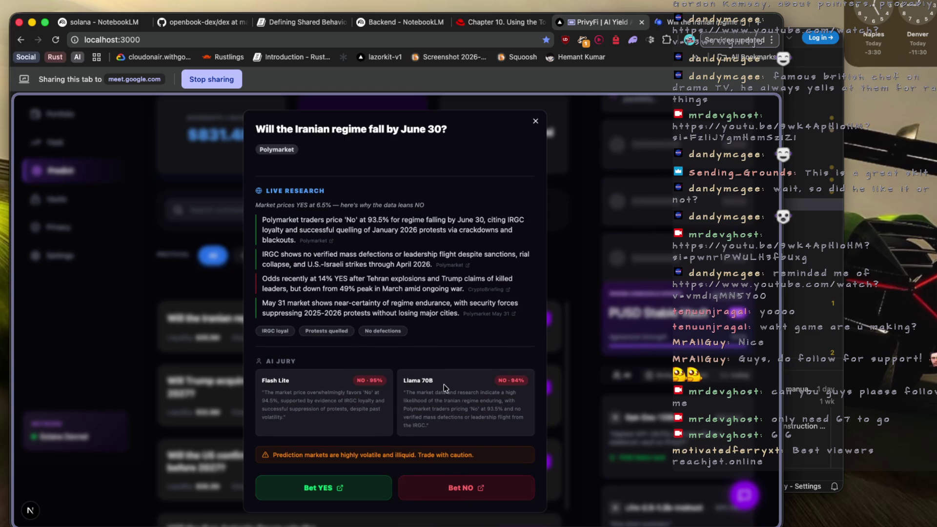
# Highlight the market question and the recent-odds research line, then close the analysis
pyautogui.moveTo(248, 130); pyautogui.dragTo(449, 132)
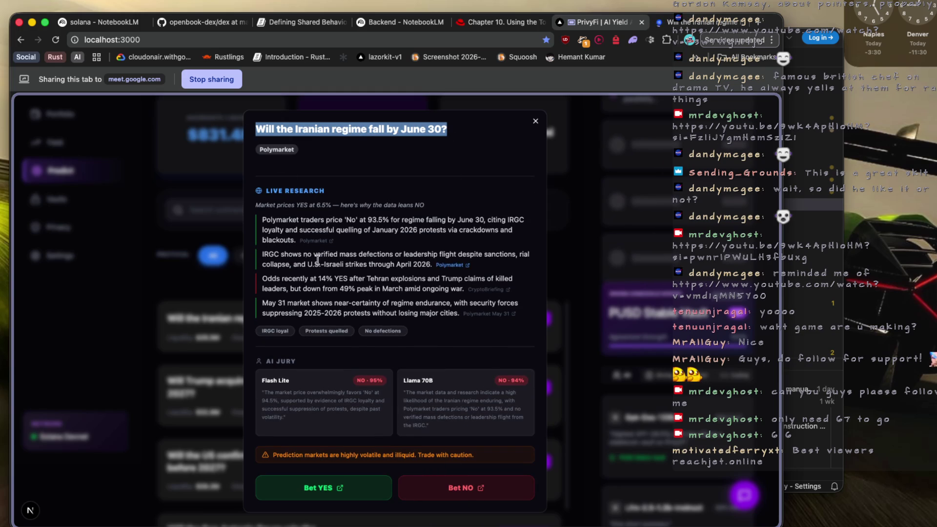
pyautogui.click(263, 279)
pyautogui.moveTo(261, 278); pyautogui.dragTo(421, 289)
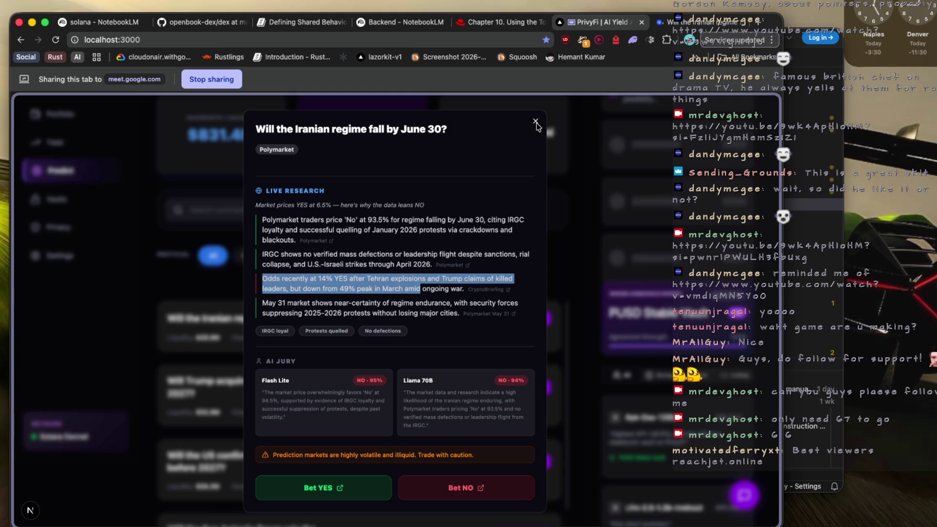
pyautogui.click(536, 122)
pyautogui.scroll(-1, 360, 252)
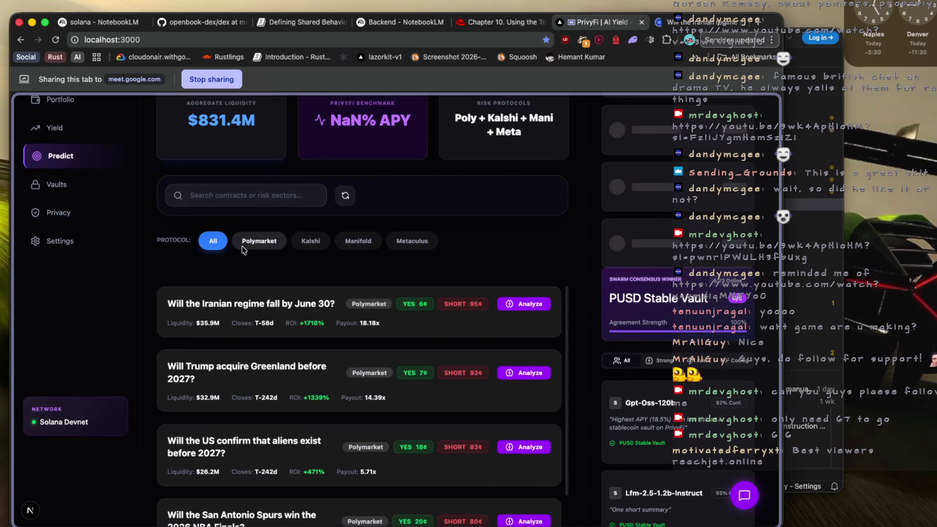
pyautogui.scroll(3, 273, 262)
pyautogui.scroll(-1, 272, 266)
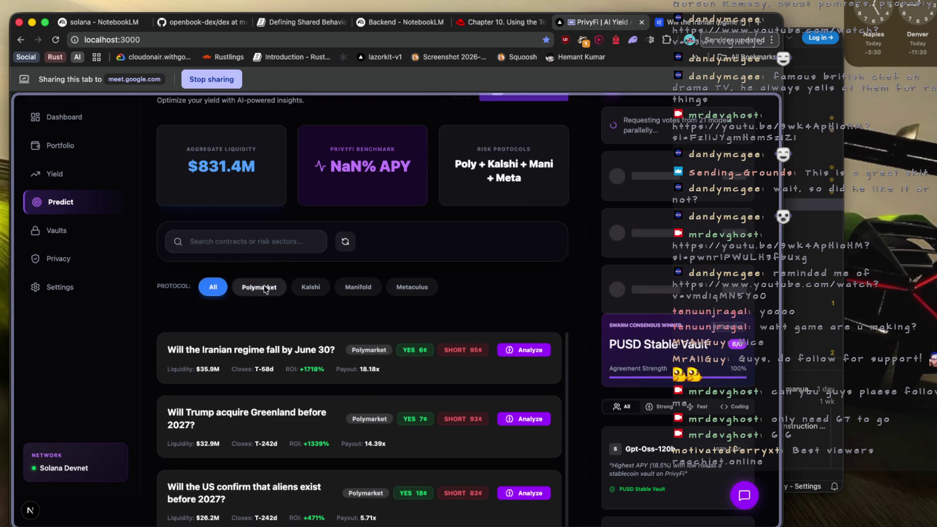
pyautogui.click(260, 287)
pyautogui.click(311, 287)
pyautogui.click(358, 287)
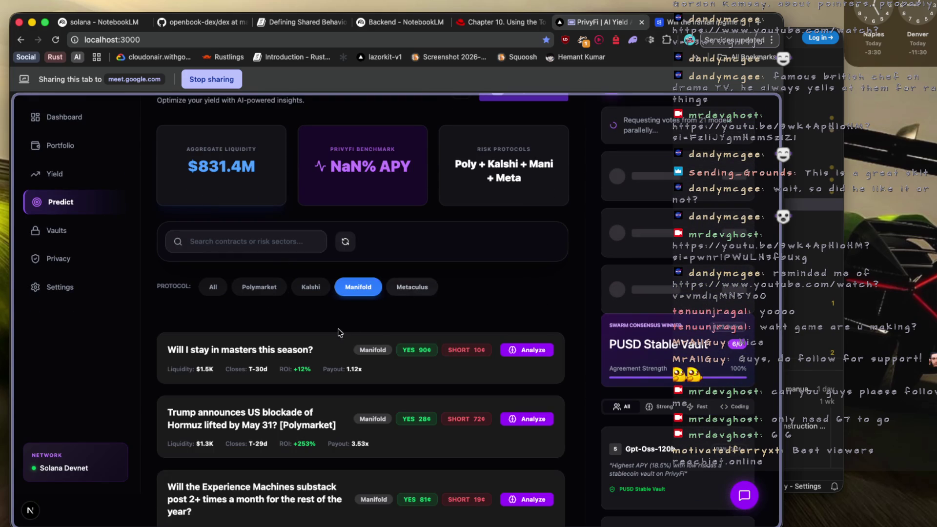
pyautogui.click(418, 287)
pyautogui.click(259, 287)
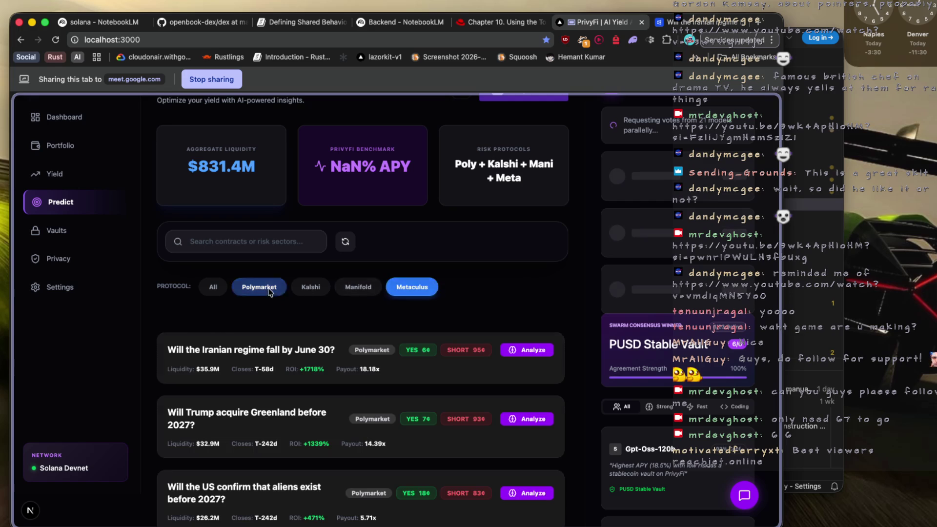
pyautogui.click(205, 287)
pyautogui.scroll(-3, 255, 327)
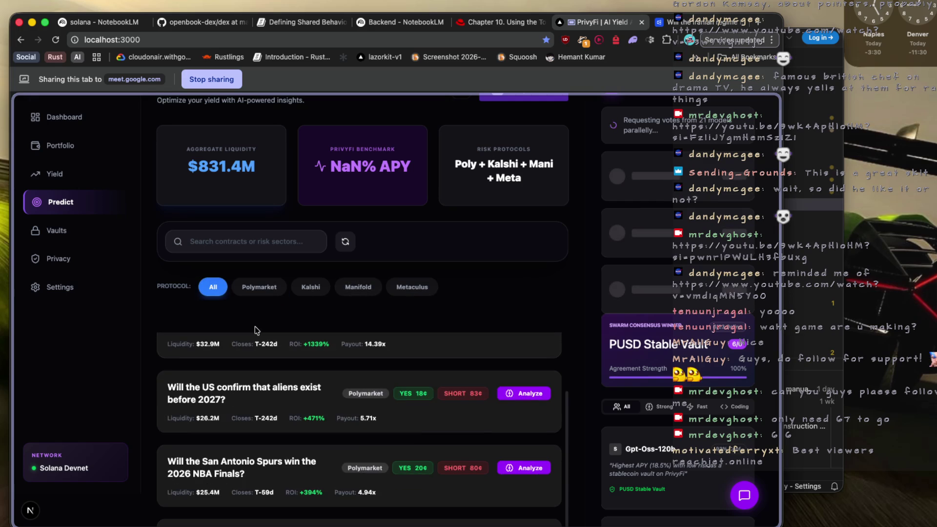
pyautogui.scroll(3, 255, 326)
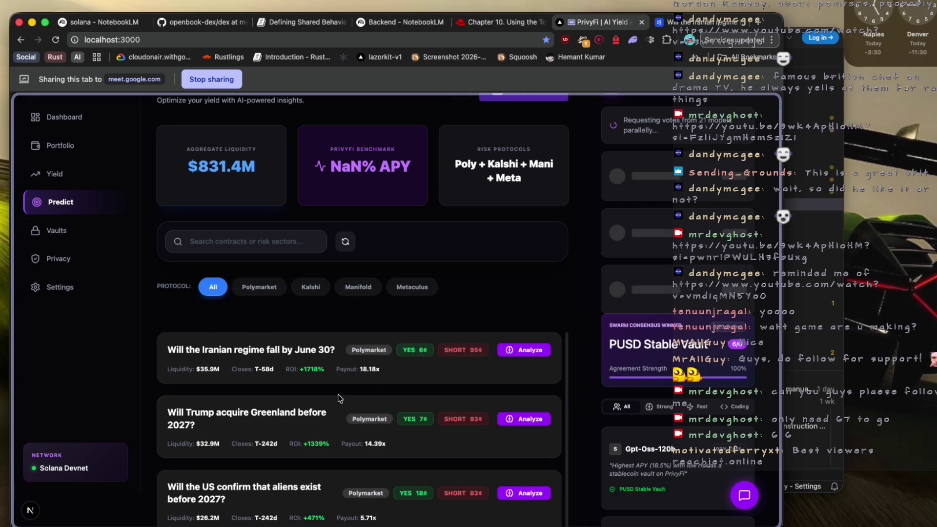
pyautogui.scroll(-1, 398, 370)
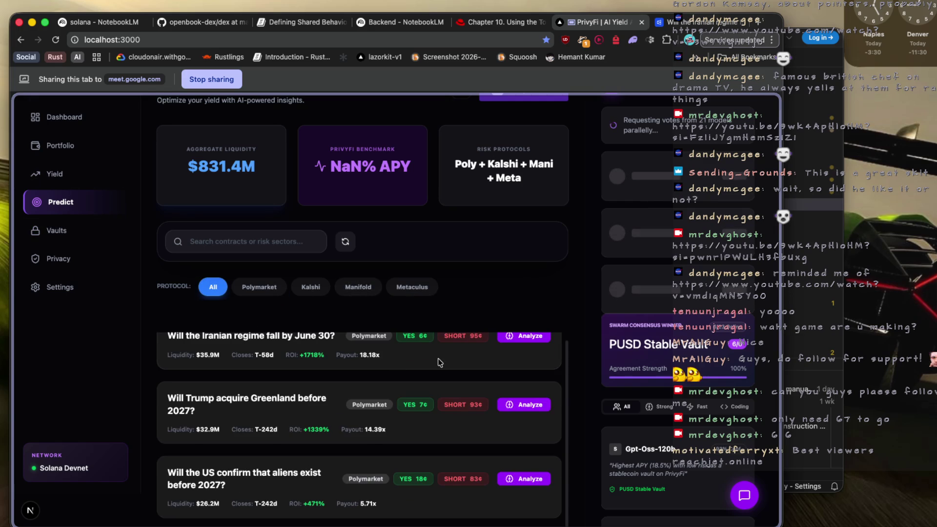
pyautogui.scroll(1, 477, 377)
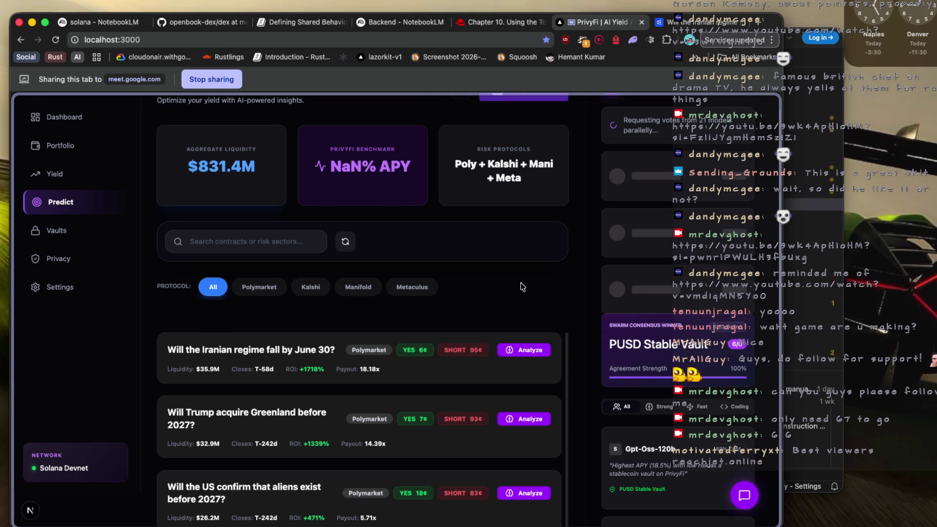
# Stop sharing the browser tab to the meeting and return to the PrivyFi tab
pyautogui.scroll(-3, 568, 307)
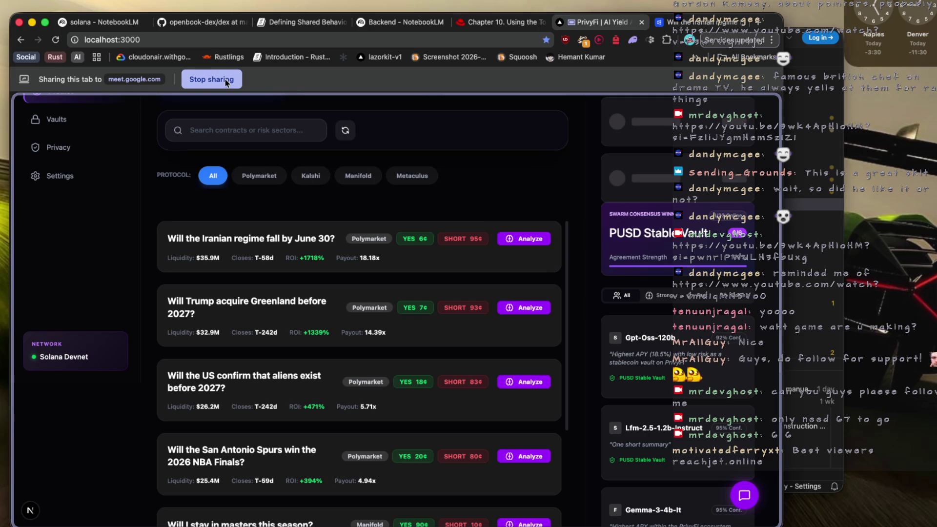
pyautogui.click(225, 79)
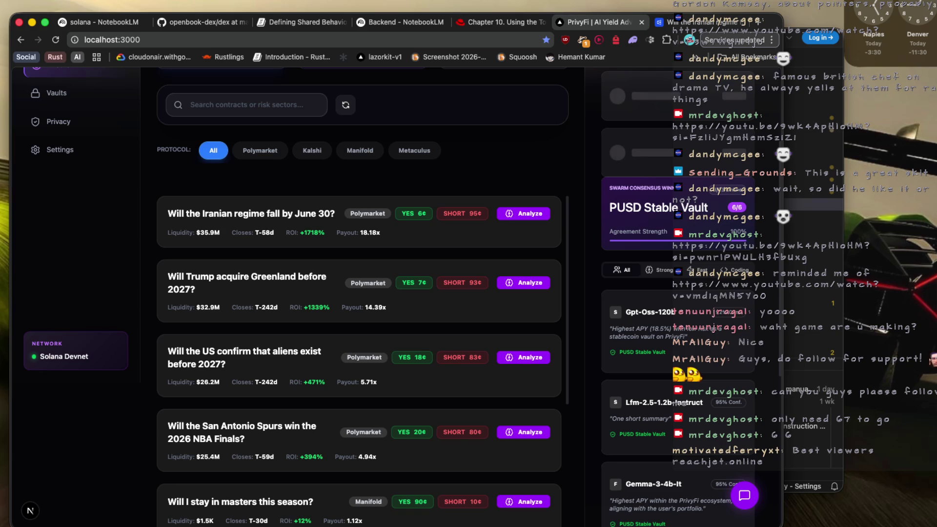
pyautogui.click(518, 22)
pyautogui.click(573, 25)
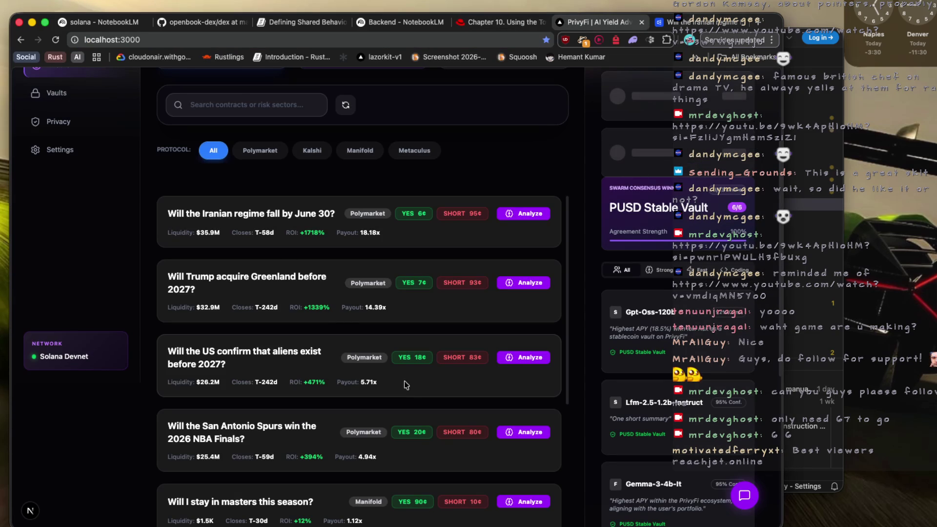
# Switch to the Antigravity code editor and close its window
pyautogui.press('super+Tab')
pyautogui.press('super+Tab')
pyautogui.press('super+Tab')
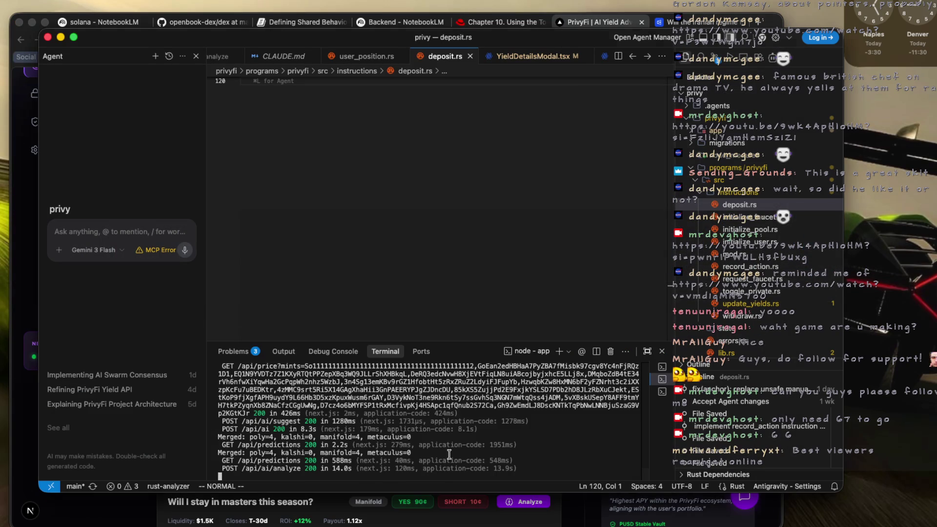
pyautogui.press('Return')
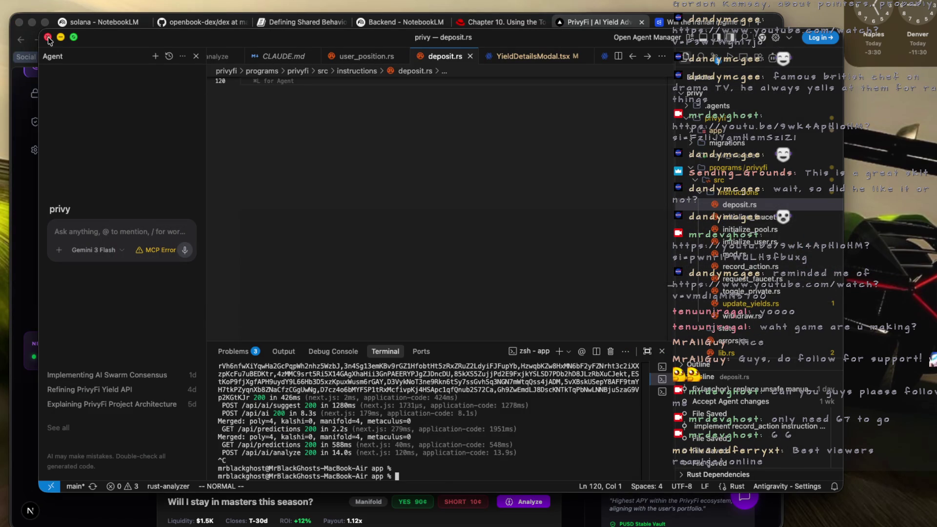
pyautogui.click(48, 38)
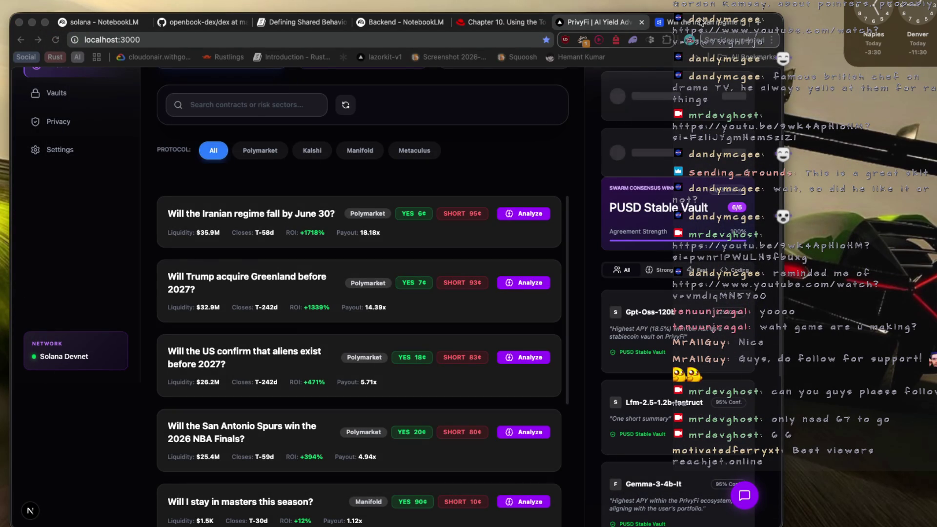
# Show the Polymarket tab for 'Will the Iranian regime fall by June 30?' at a 6% chance
pyautogui.click(702, 23)
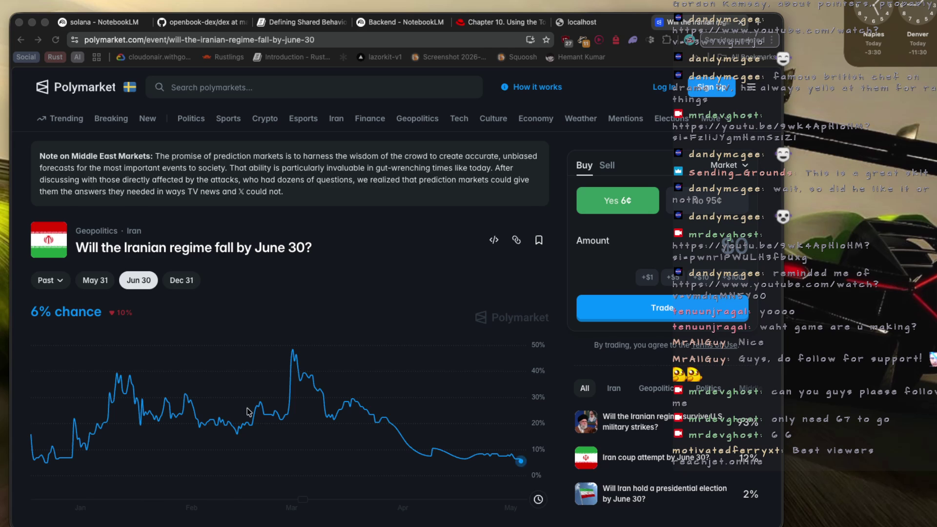
# Read the market's Market Context summary, then switch to the unreachable localhost:3000 tab
pyautogui.scroll(-4, 249, 411)
pyautogui.scroll(-3, 285, 401)
pyautogui.click(117, 286)
pyautogui.scroll(-3, 189, 300)
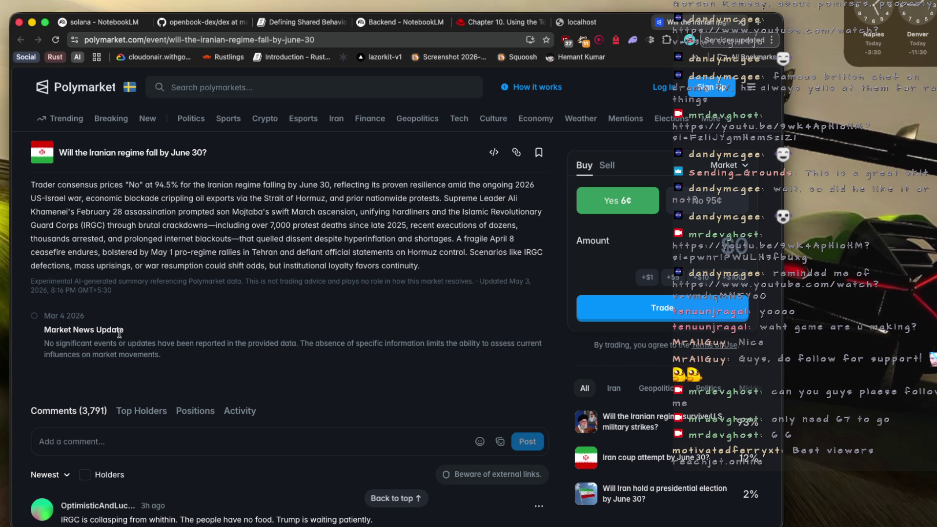
pyautogui.click(612, 22)
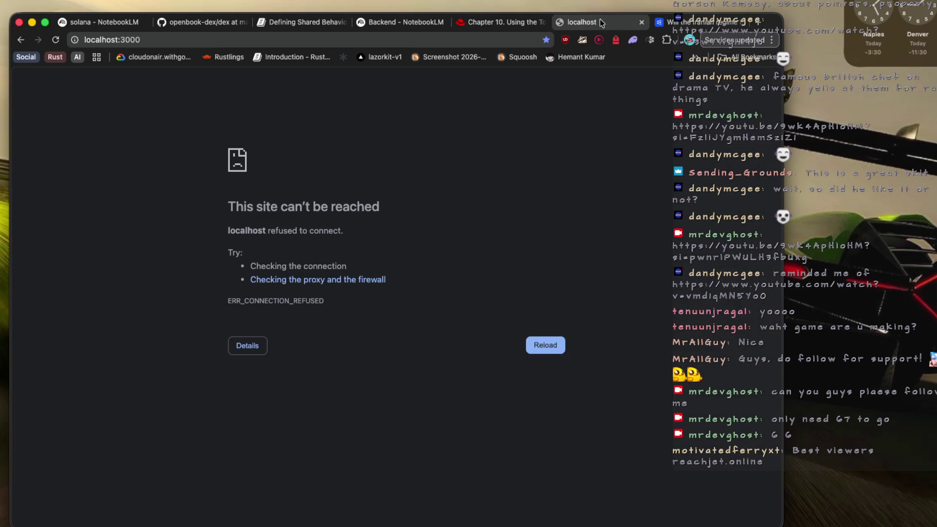
# Open a blank new Chrome tab and switch focus to another application
pyautogui.click(758, 22)
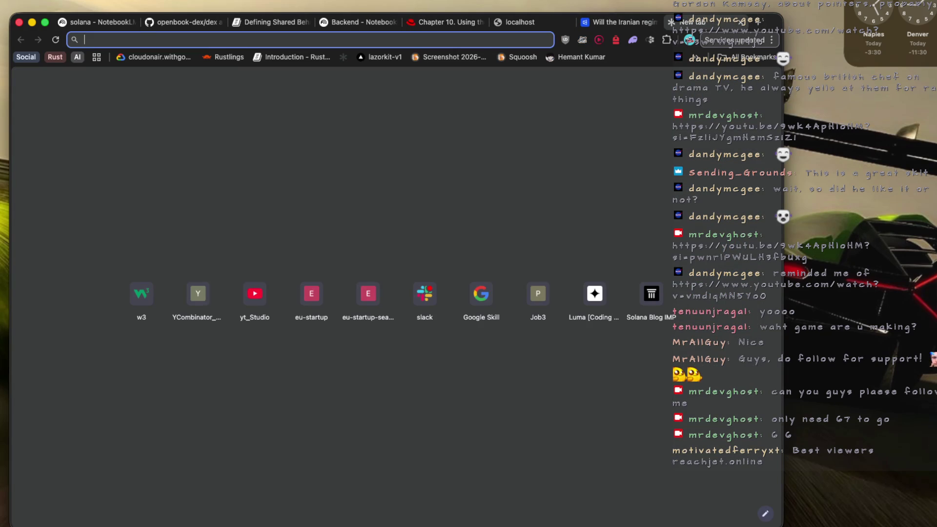
pyautogui.press('super+Tab')
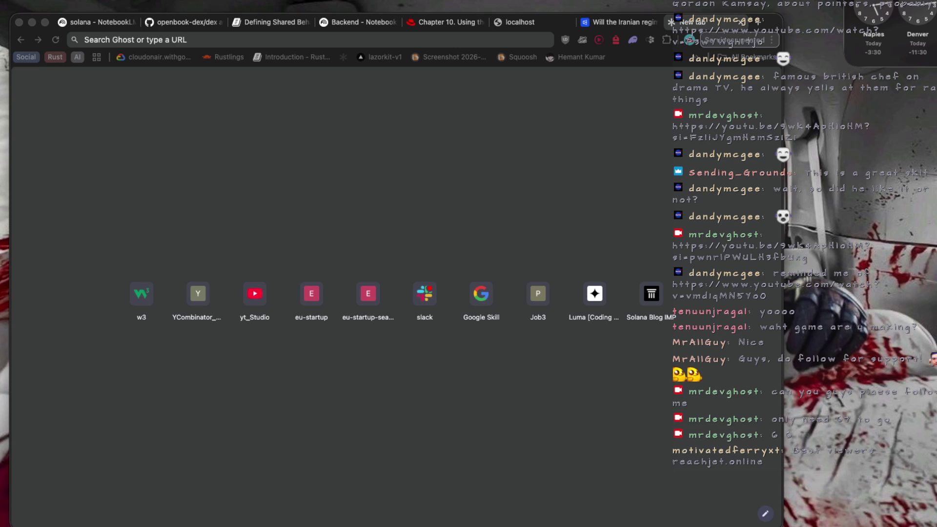
pyautogui.click(445, 23)
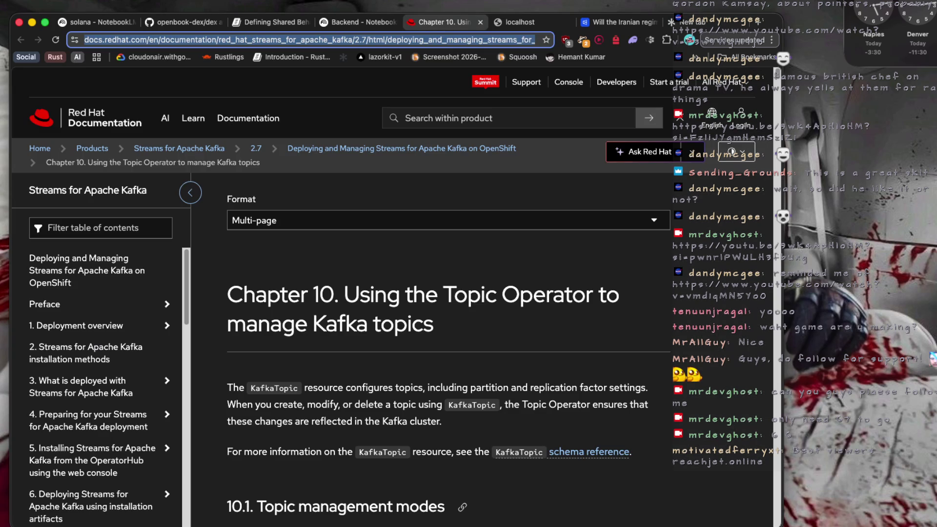
pyautogui.press('super+Tab')
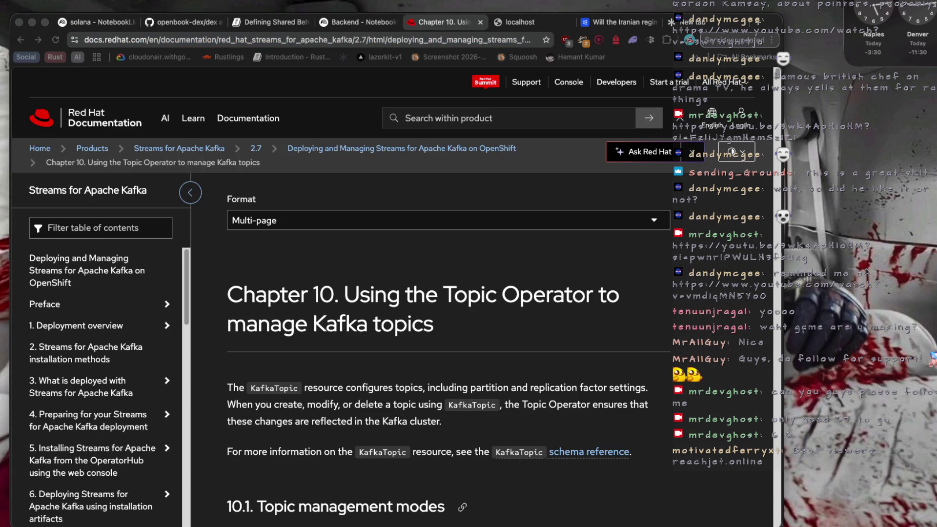
pyautogui.click(183, 22)
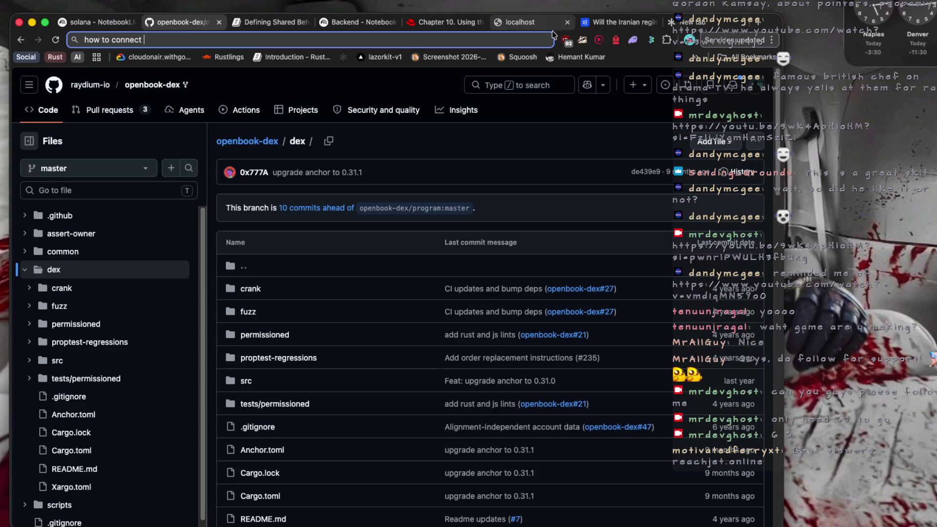
pyautogui.click(688, 22)
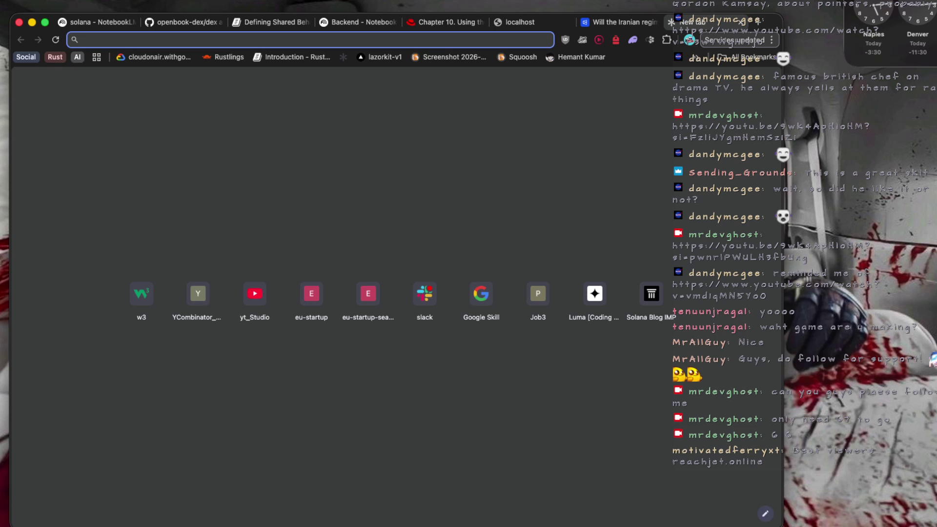
pyautogui.press('super+Tab')
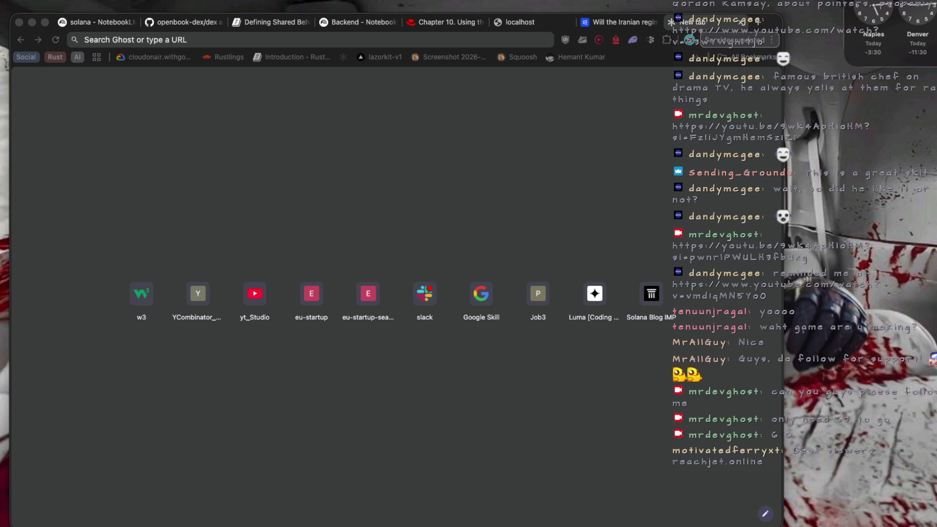
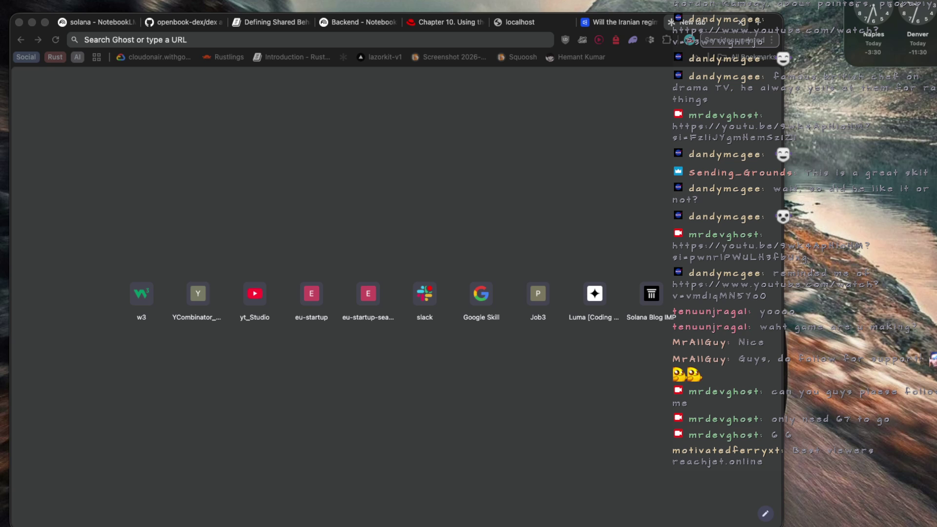
pyautogui.moveTo(614, 524)
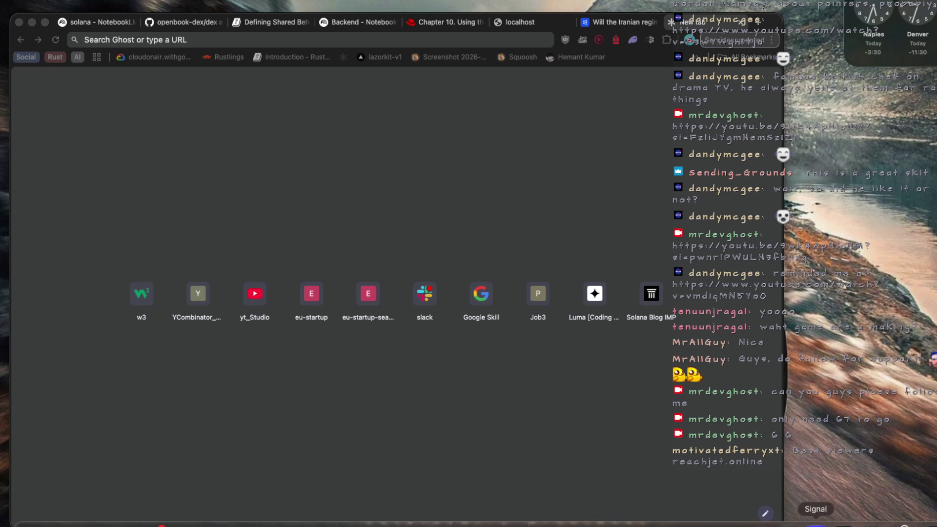